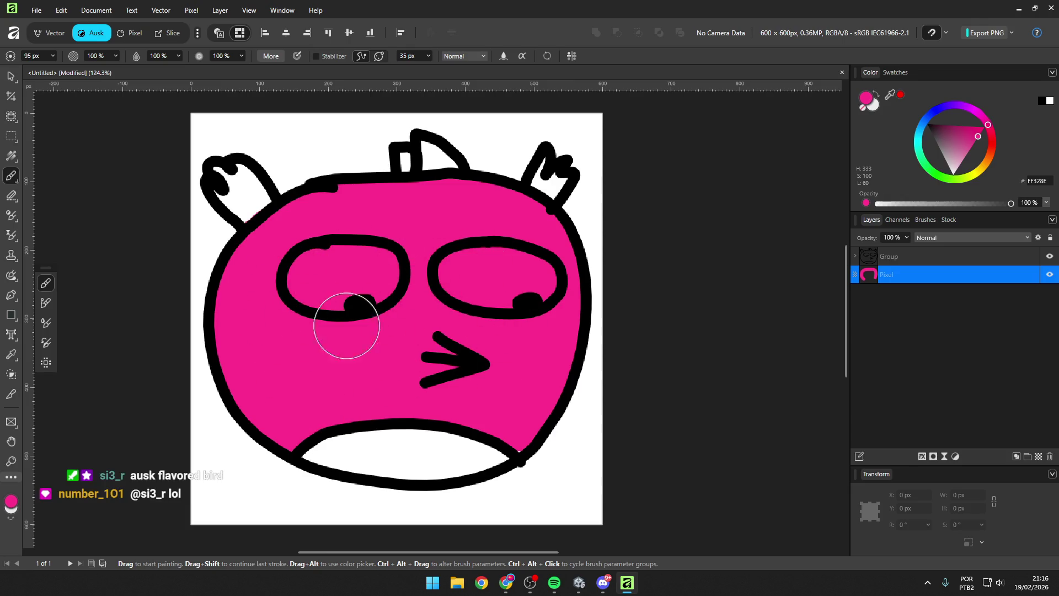
Step: Set the paint colour to bright yellow on the Color wheel
{"action": "left_click", "coordinate": [990, 123]}
{"action": "left_click_drag", "start_coordinate": [991, 124], "coordinate": [994, 180]}
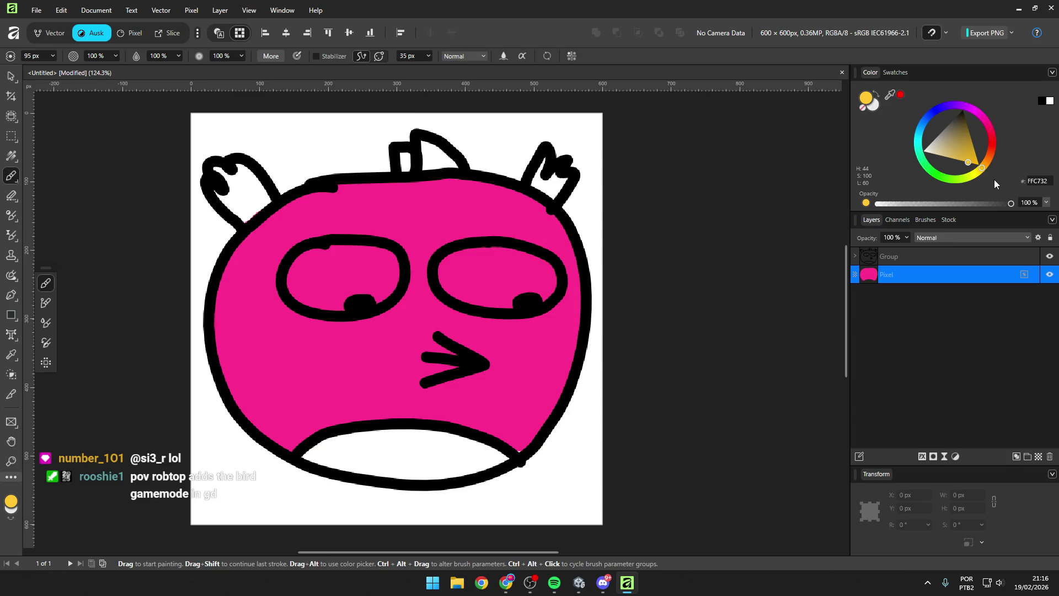
{"action": "left_click_drag", "start_coordinate": [982, 168], "coordinate": [984, 170]}
{"action": "left_click", "coordinate": [960, 165]}
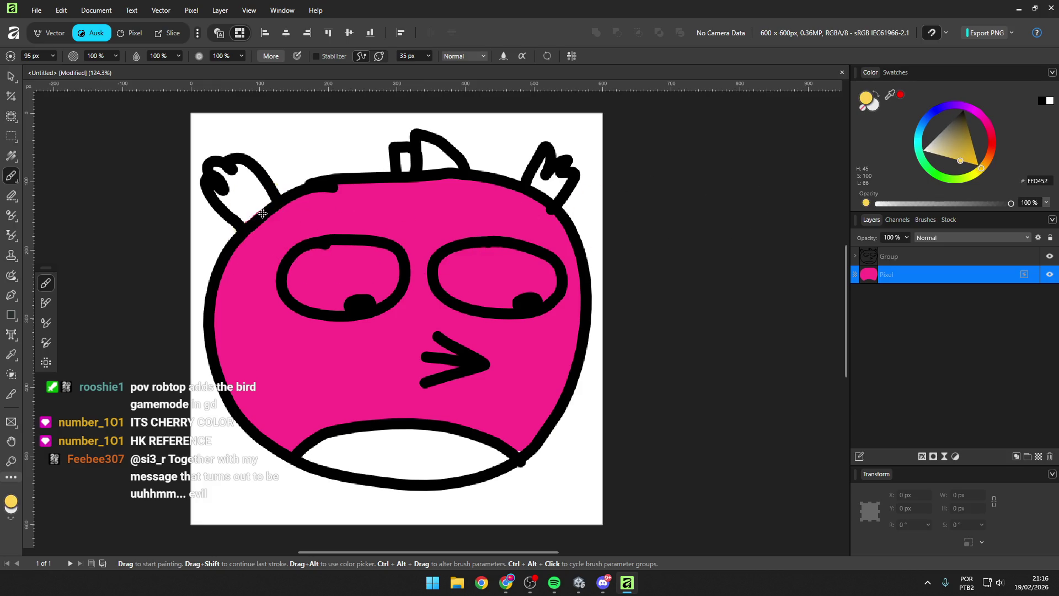
Step: On a new pixel layer, paint the ears and middle horn yellow with a 39 px brush
{"action": "left_click", "coordinate": [1040, 457]}
{"action": "mouse_move", "coordinate": [237, 178]}
{"action": "left_mouse_down"}
{"action": "mouse_move", "coordinate": [225, 181]}
{"action": "mouse_move", "coordinate": [245, 182]}
{"action": "mouse_move", "coordinate": [232, 193]}
{"action": "mouse_move", "coordinate": [265, 205]}
{"action": "left_mouse_up"}
{"action": "left_click_drag", "start_coordinate": [404, 156], "coordinate": [448, 167]}
{"action": "left_click_drag", "start_coordinate": [551, 170], "coordinate": [553, 183]}
{"action": "key", "text": "ctrl+z"}
{"action": "key", "text": "ctrl+z"}
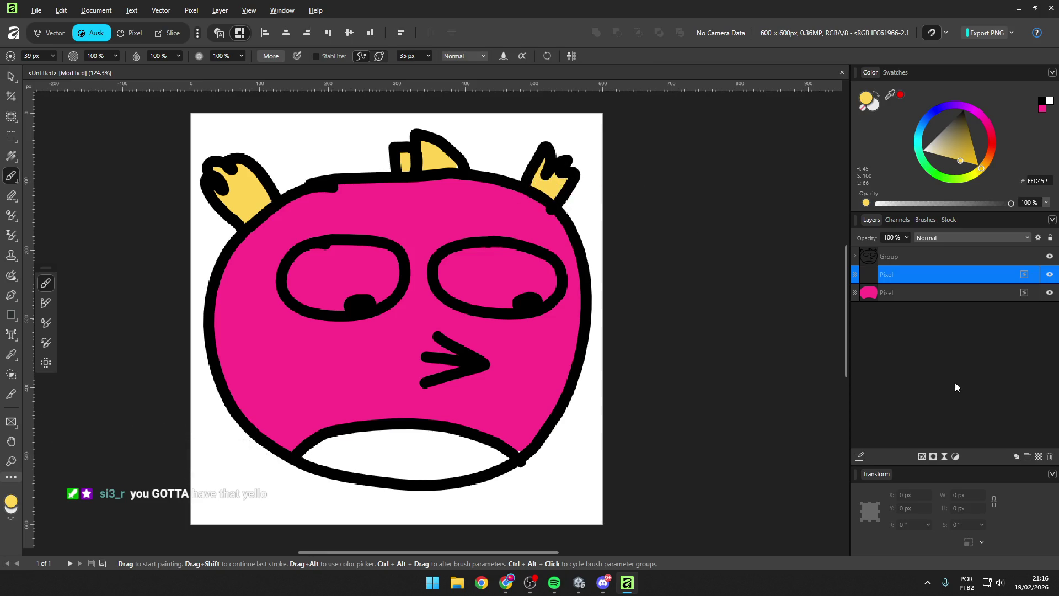
Step: Send the horns layer below the body, then move it back on top
{"action": "key", "text": "v"}
{"action": "key", "text": "ctrl+bracketleft"}
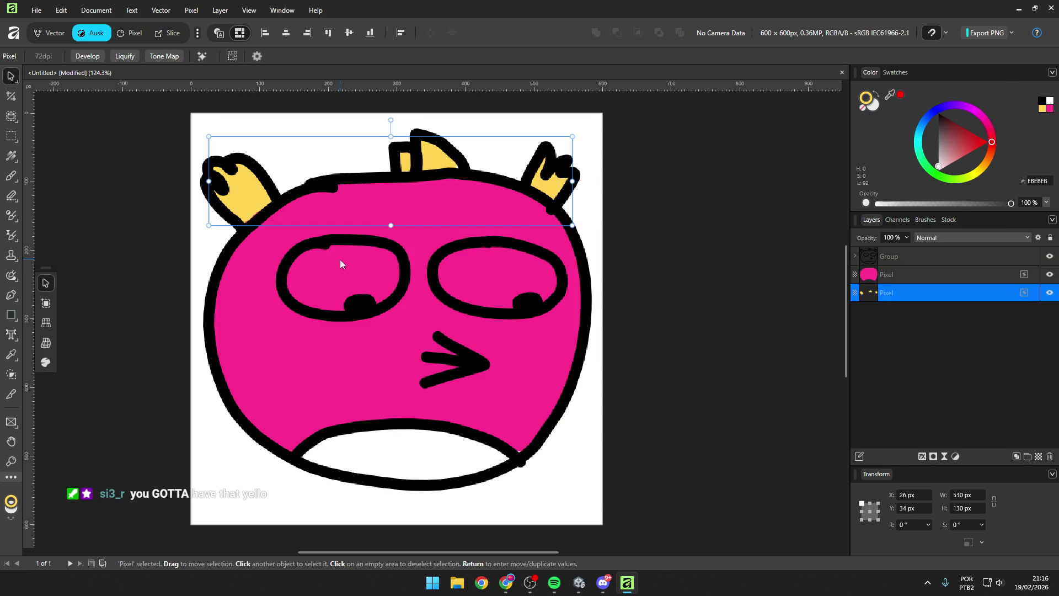
{"action": "key", "text": "b"}
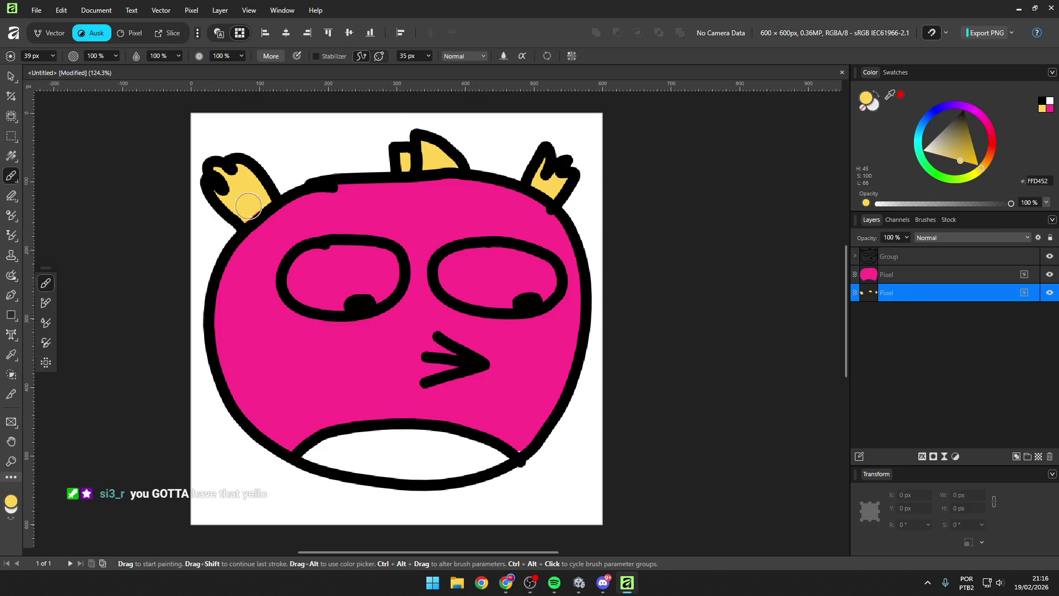
{"action": "left_click_drag", "start_coordinate": [866, 294], "coordinate": [906, 271]}
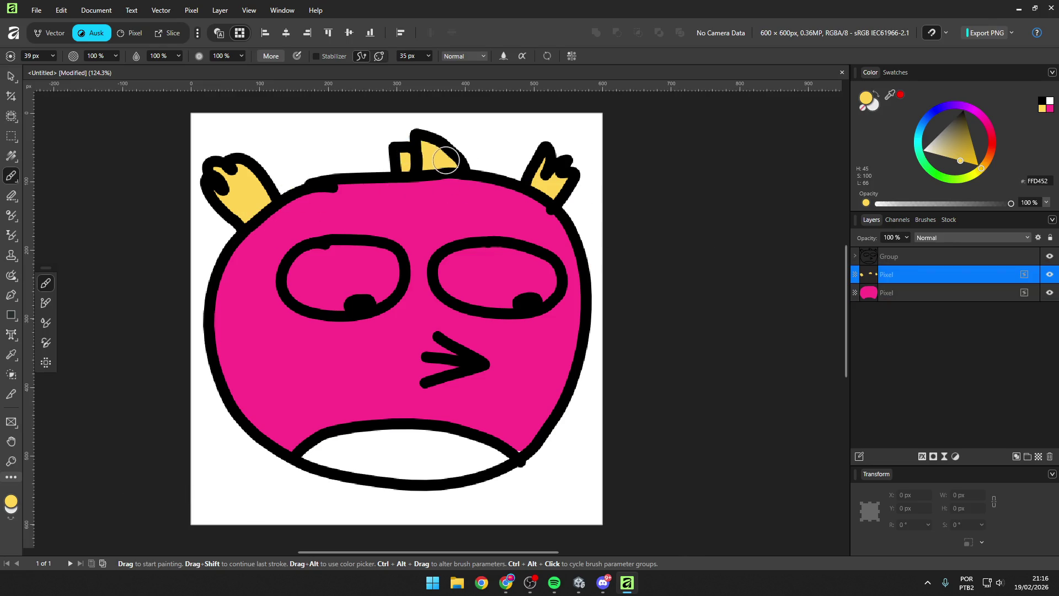
Step: Remove a stray yellow dot and add a new pixel layer above the pink body layer
{"action": "left_click", "coordinate": [331, 366]}
{"action": "key", "text": "ctrl+z"}
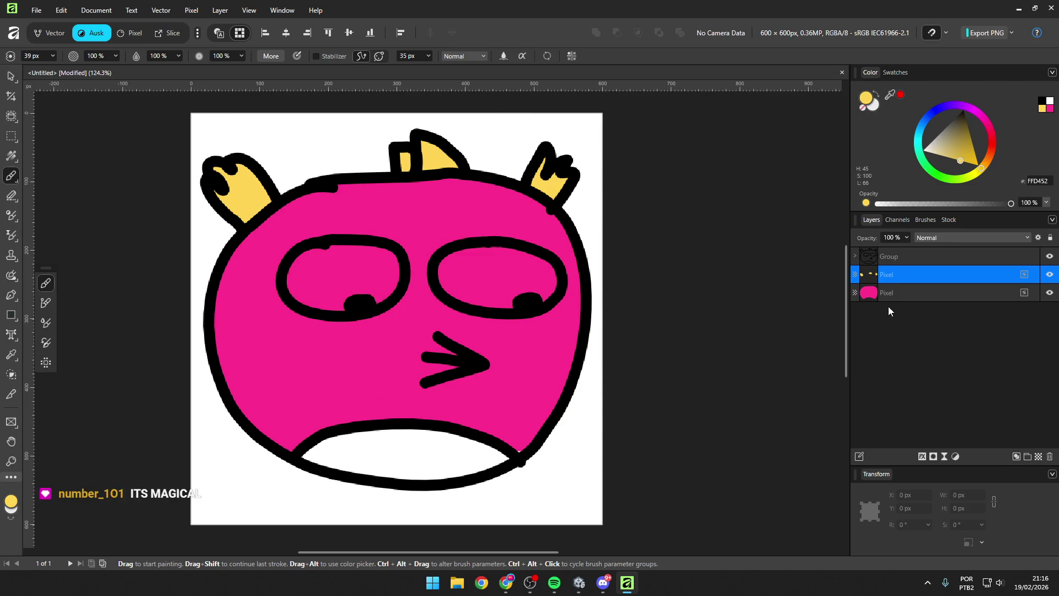
{"action": "left_click", "coordinate": [921, 298]}
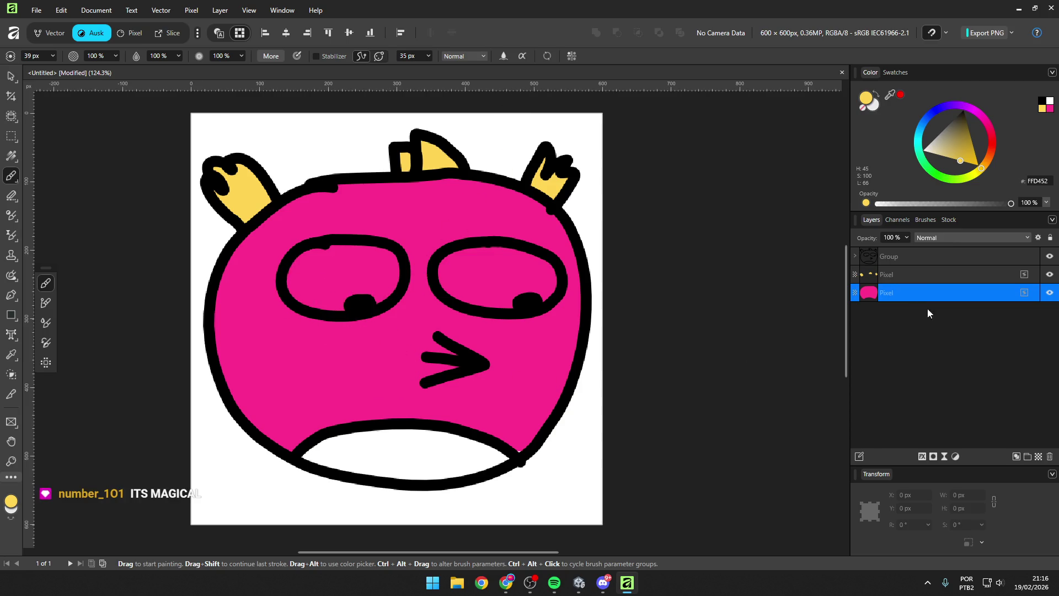
{"action": "left_click", "coordinate": [1039, 458]}
Step: Fill both eyes white around the pupils, then sample the face's pink (FF328E)
{"action": "left_click", "coordinate": [923, 150]}
{"action": "mouse_move", "coordinate": [307, 257]}
{"action": "left_mouse_down"}
{"action": "mouse_move", "coordinate": [385, 260]}
{"action": "mouse_move", "coordinate": [391, 276]}
{"action": "mouse_move", "coordinate": [356, 259]}
{"action": "mouse_move", "coordinate": [298, 286]}
{"action": "mouse_move", "coordinate": [306, 278]}
{"action": "mouse_move", "coordinate": [343, 296]}
{"action": "mouse_move", "coordinate": [307, 296]}
{"action": "mouse_move", "coordinate": [386, 287]}
{"action": "left_mouse_up"}
{"action": "left_click", "coordinate": [464, 258]}
{"action": "mouse_move", "coordinate": [465, 258]}
{"action": "left_mouse_down"}
{"action": "mouse_move", "coordinate": [527, 260]}
{"action": "mouse_move", "coordinate": [552, 292]}
{"action": "mouse_move", "coordinate": [458, 300]}
{"action": "mouse_move", "coordinate": [482, 264]}
{"action": "mouse_move", "coordinate": [484, 276]}
{"action": "left_mouse_up"}
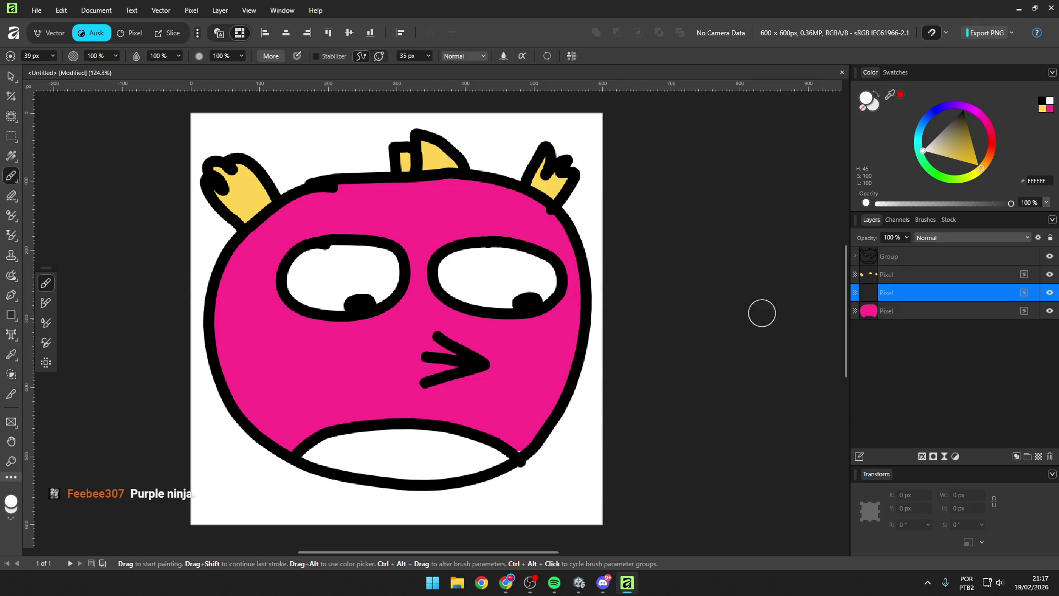
{"action": "left_click_drag", "start_coordinate": [891, 94], "coordinate": [449, 238]}
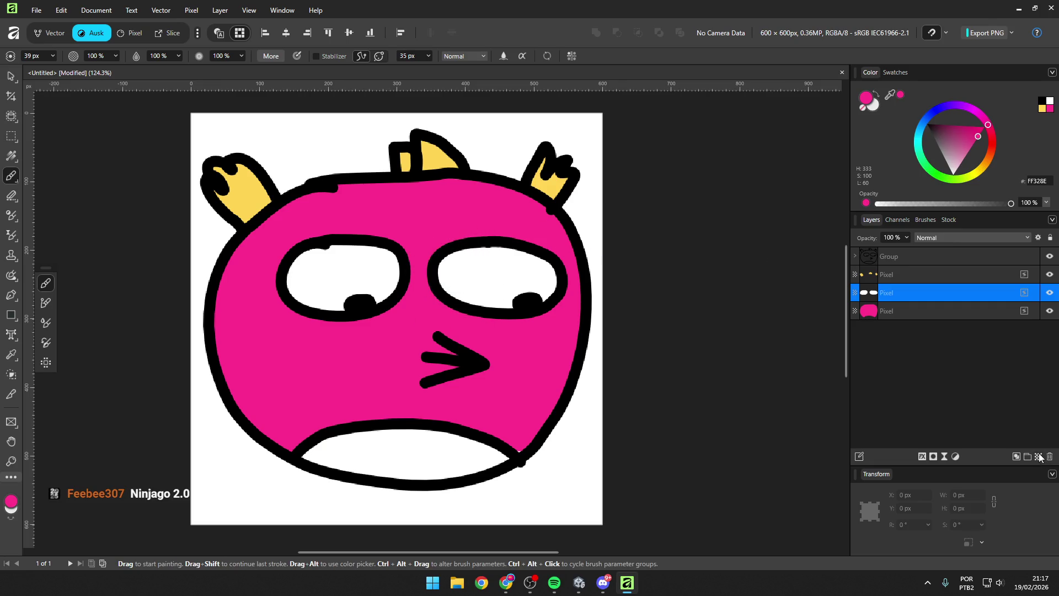
Step: Add a new layer and pick magenta E019CB on the HSL Color Wheel
{"action": "left_click", "coordinate": [1039, 457]}
{"action": "double_click", "coordinate": [866, 98]}
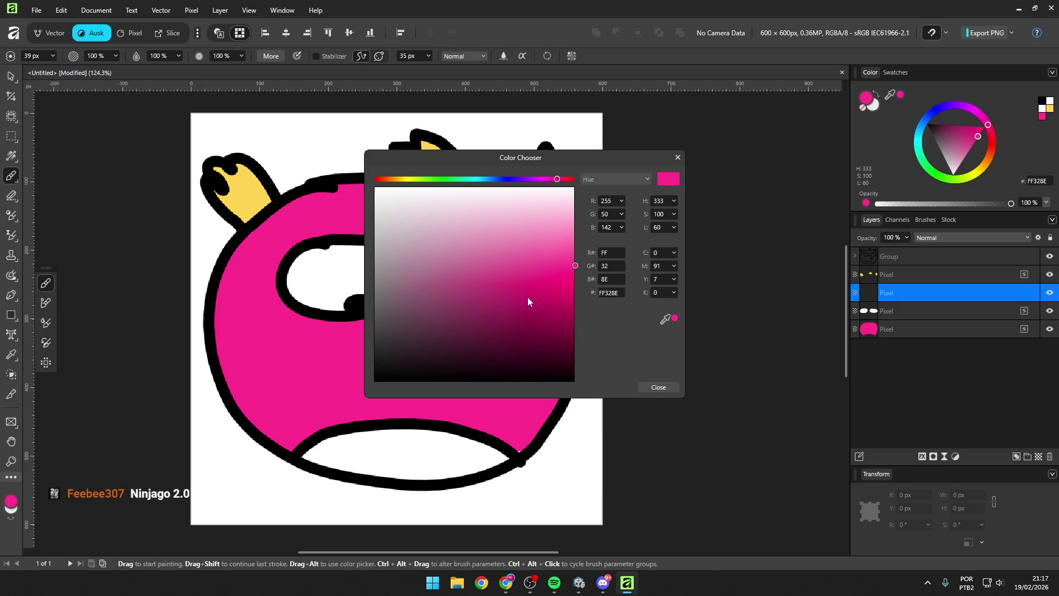
{"action": "left_click", "coordinate": [603, 181]}
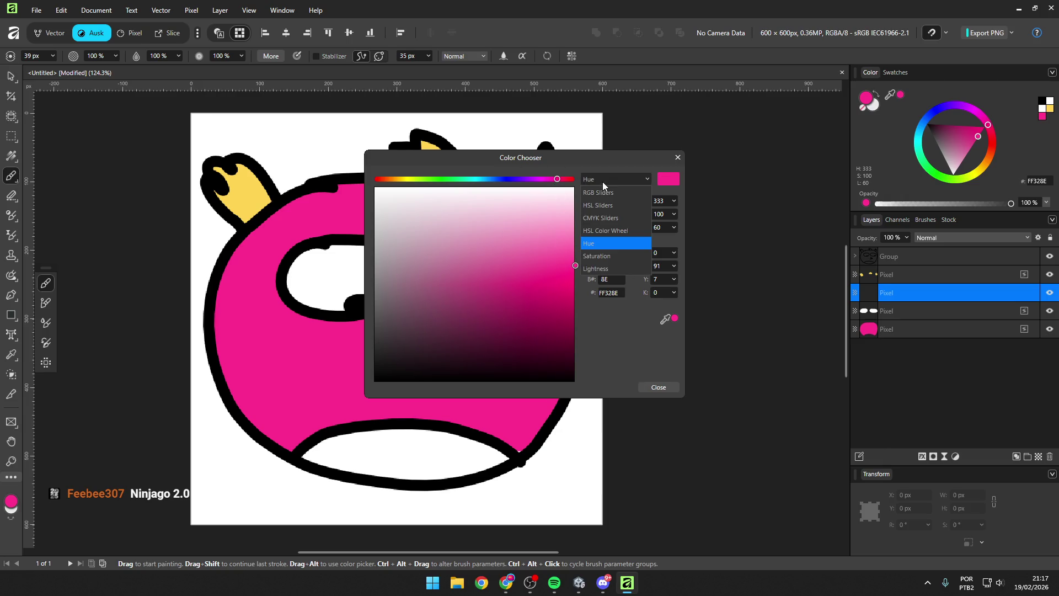
{"action": "left_click", "coordinate": [612, 230]}
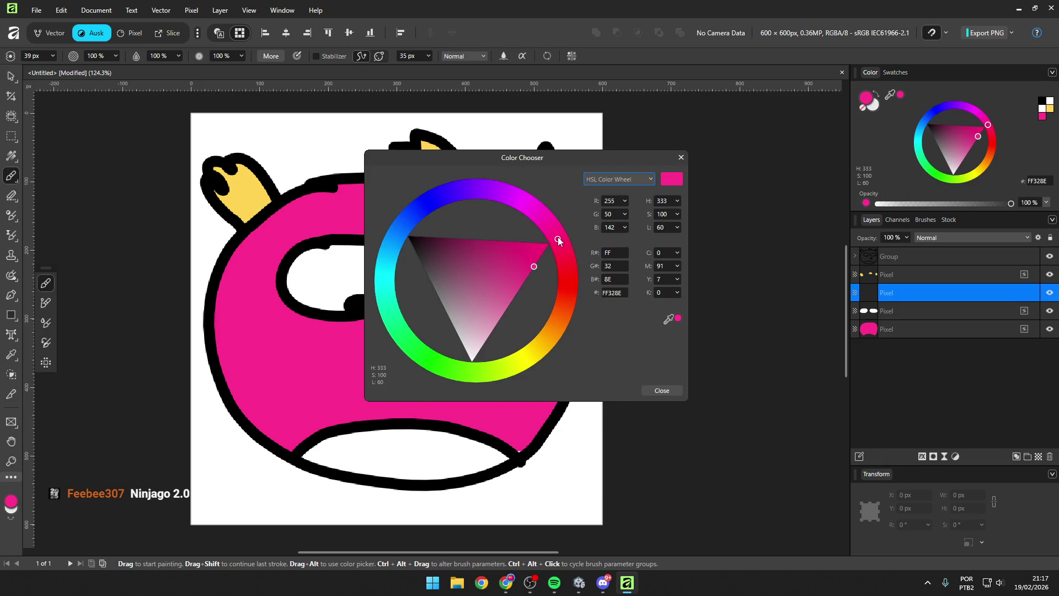
{"action": "mouse_move", "coordinate": [558, 237]}
{"action": "left_mouse_down"}
{"action": "mouse_move", "coordinate": [549, 207]}
{"action": "mouse_move", "coordinate": [514, 240]}
{"action": "mouse_move", "coordinate": [532, 204]}
{"action": "left_mouse_up"}
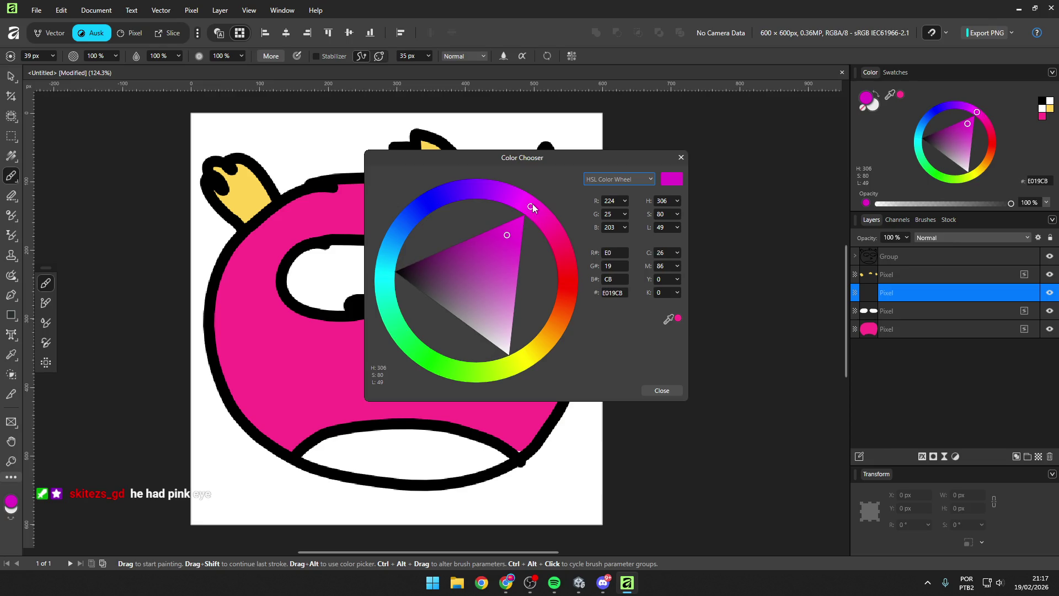
{"action": "left_click", "coordinate": [661, 390]}
Step: Paint the lower mouth magenta and bring up Layer Effects for that layer
{"action": "mouse_move", "coordinate": [462, 464]}
{"action": "left_mouse_down"}
{"action": "mouse_move", "coordinate": [486, 445]}
{"action": "mouse_move", "coordinate": [398, 458]}
{"action": "mouse_move", "coordinate": [509, 449]}
{"action": "mouse_move", "coordinate": [438, 474]}
{"action": "mouse_move", "coordinate": [302, 456]}
{"action": "left_mouse_up"}
{"action": "mouse_move", "coordinate": [498, 456]}
{"action": "left_mouse_down"}
{"action": "mouse_move", "coordinate": [375, 463]}
{"action": "mouse_move", "coordinate": [321, 460]}
{"action": "mouse_move", "coordinate": [314, 444]}
{"action": "mouse_move", "coordinate": [419, 433]}
{"action": "mouse_move", "coordinate": [484, 458]}
{"action": "left_mouse_up"}
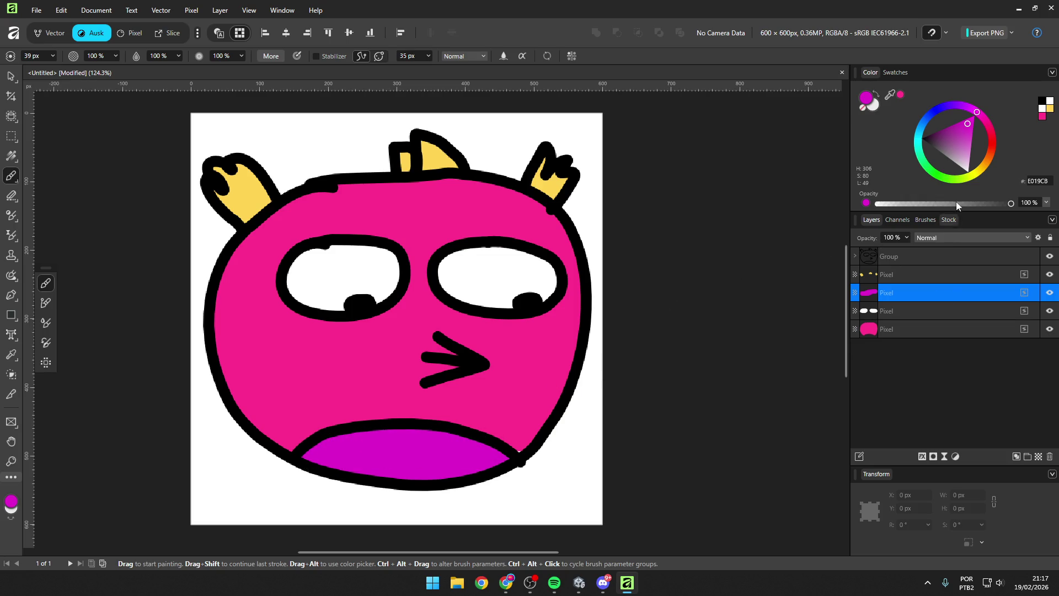
{"action": "left_click", "coordinate": [922, 457]}
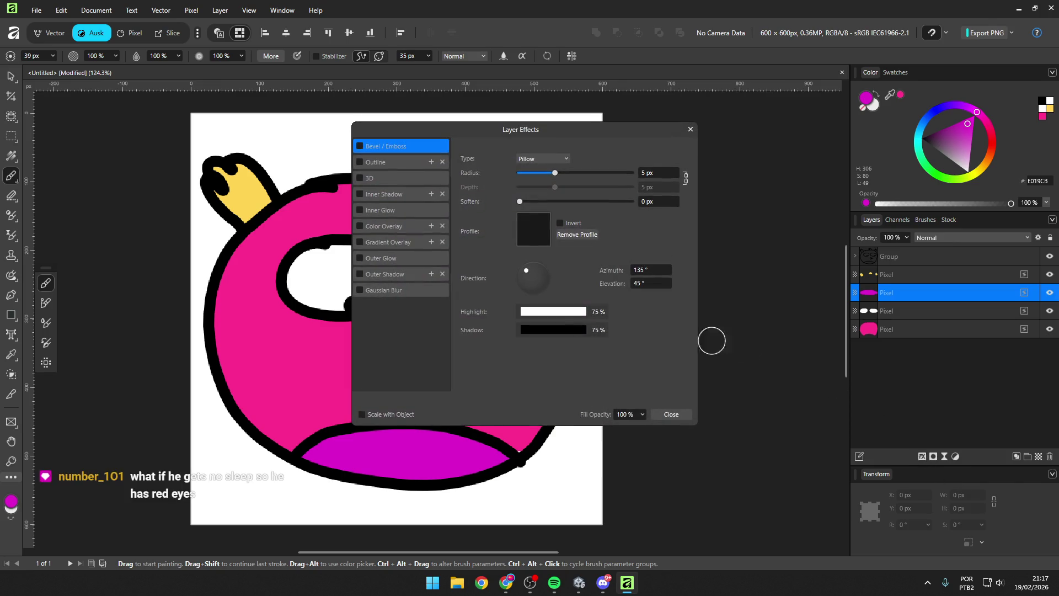
Step: Apply a dark purple (7C017A) Color Overlay to the mouth layer
{"action": "left_click", "coordinate": [377, 226]}
{"action": "left_click", "coordinate": [538, 187]}
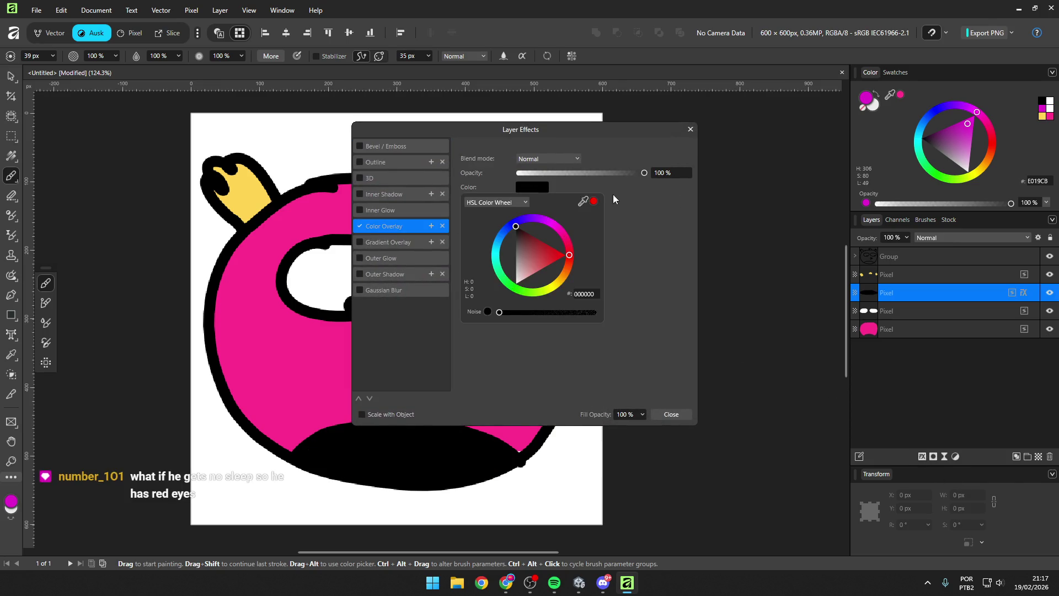
{"action": "left_click_drag", "start_coordinate": [584, 202], "coordinate": [318, 350]}
{"action": "left_click_drag", "start_coordinate": [551, 253], "coordinate": [551, 260]}
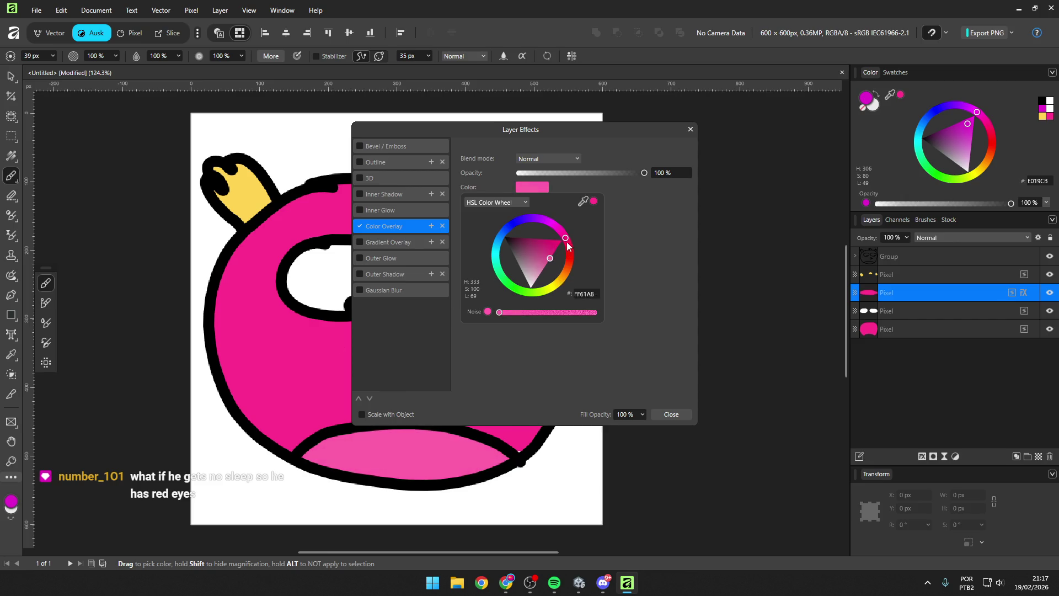
{"action": "mouse_move", "coordinate": [549, 257]}
{"action": "left_mouse_down"}
{"action": "mouse_move", "coordinate": [558, 219]}
{"action": "mouse_move", "coordinate": [526, 248]}
{"action": "mouse_move", "coordinate": [532, 254]}
{"action": "mouse_move", "coordinate": [518, 244]}
{"action": "mouse_move", "coordinate": [557, 226]}
{"action": "left_mouse_up"}
{"action": "left_click", "coordinate": [674, 414]}
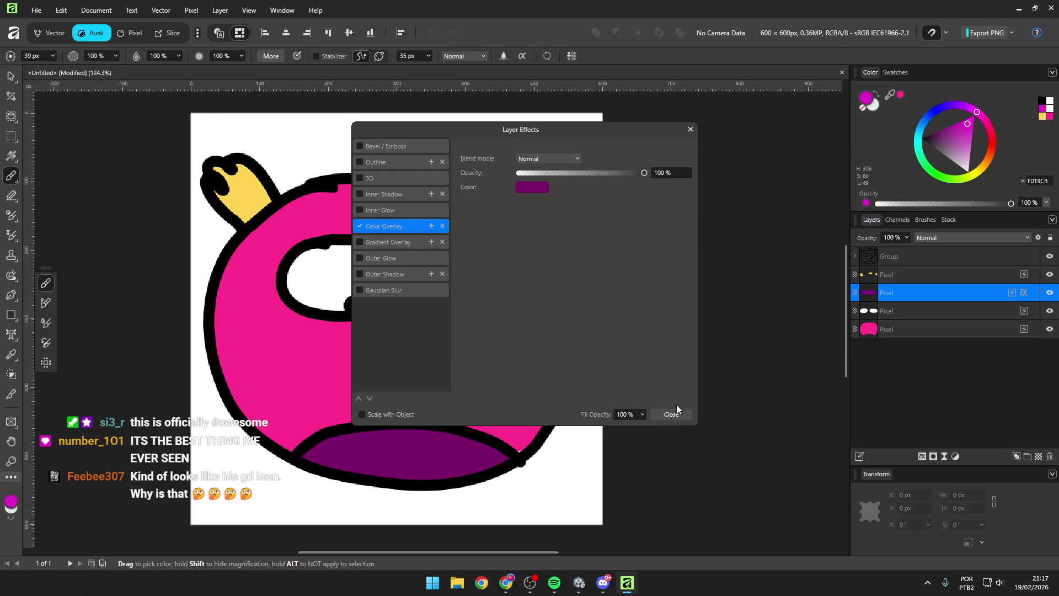
{"action": "left_click", "coordinate": [674, 414]}
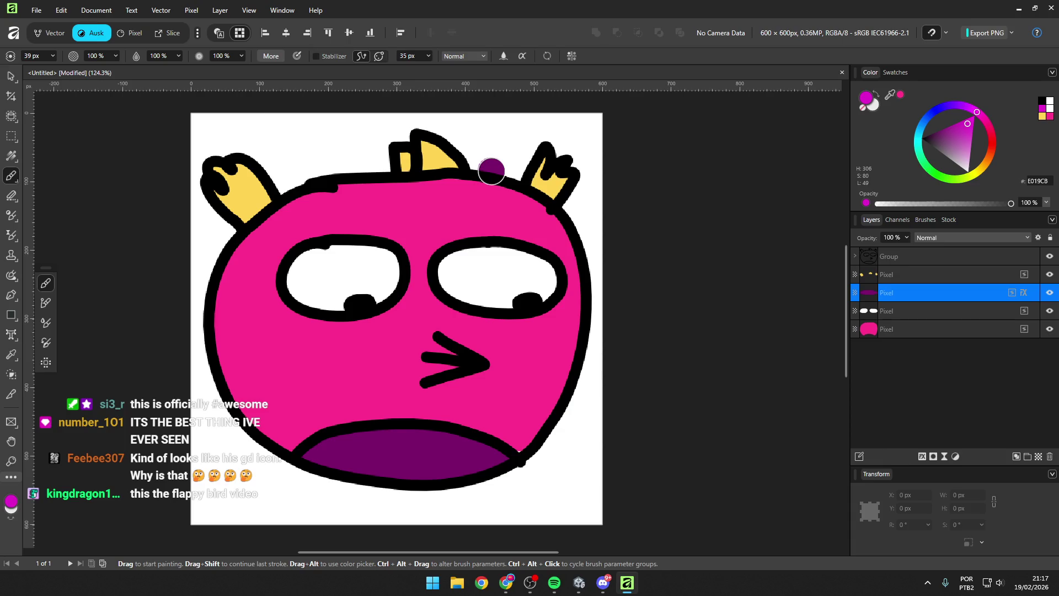
Step: Dab paint on the head's edge and select the Group layer
{"action": "left_click", "coordinate": [415, 165]}
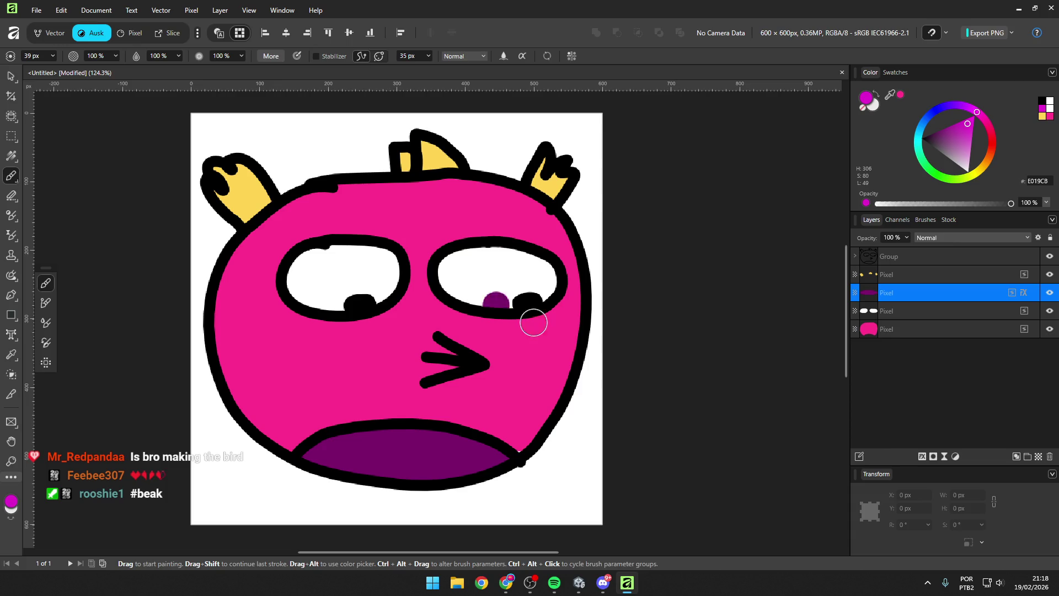
{"action": "key", "text": "v"}
{"action": "left_click", "coordinate": [906, 256]}
{"action": "key", "text": "b"}
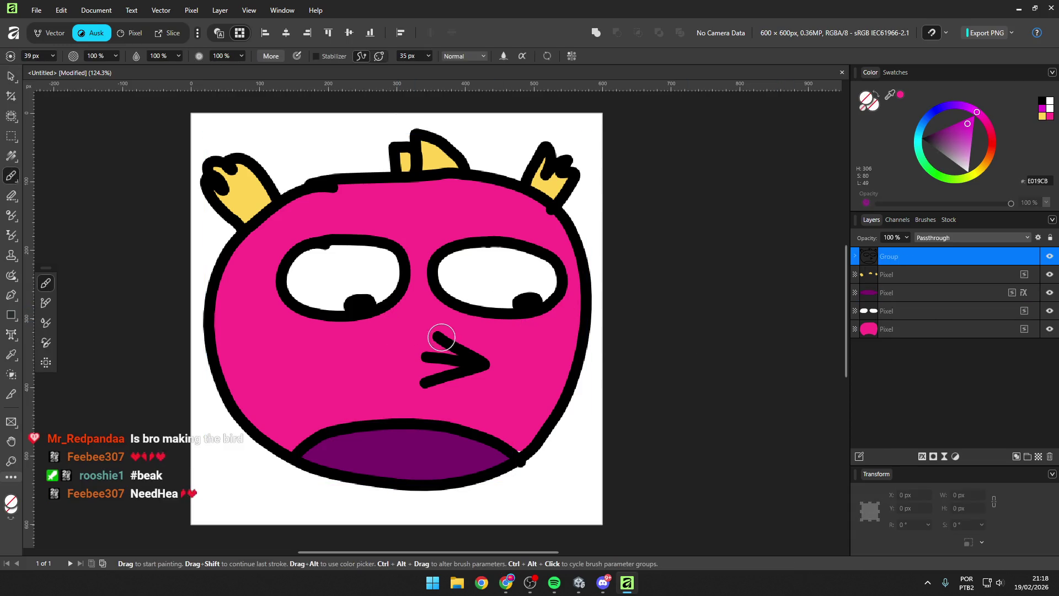
Step: Draw a black vector line closing the beak's left side
{"action": "key", "text": "b"}
{"action": "left_click_drag", "start_coordinate": [437, 336], "coordinate": [421, 386]}
{"action": "key", "text": "ctrl+z"}
{"action": "key", "text": "d"}
{"action": "left_click_drag", "start_coordinate": [434, 337], "coordinate": [423, 385]}
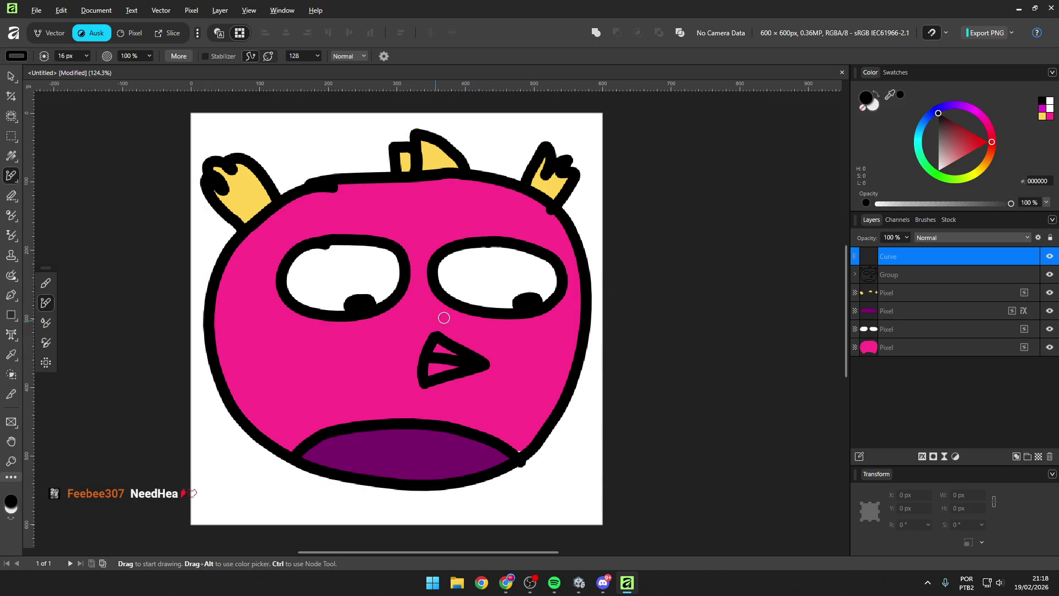
Step: Remove the closing line, add a layer above the horns and sample their yellow
{"action": "key", "text": "ctrl+z"}
{"action": "scroll", "coordinate": [422, 340], "scroll_direction": "up", "scroll_amount": 1}
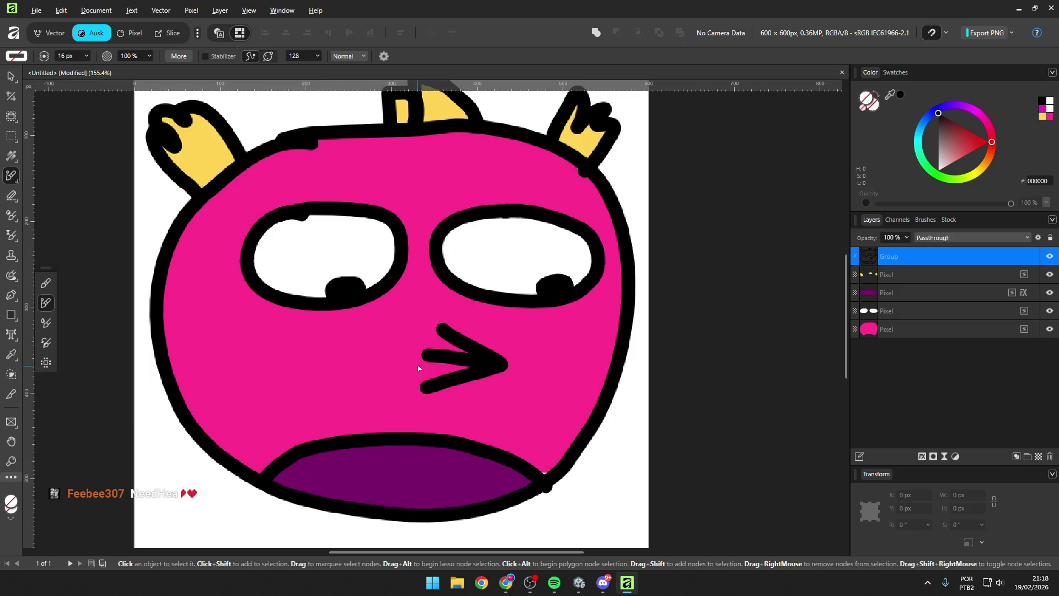
{"action": "left_click", "coordinate": [935, 279]}
{"action": "key", "text": "ctrl+shift+n"}
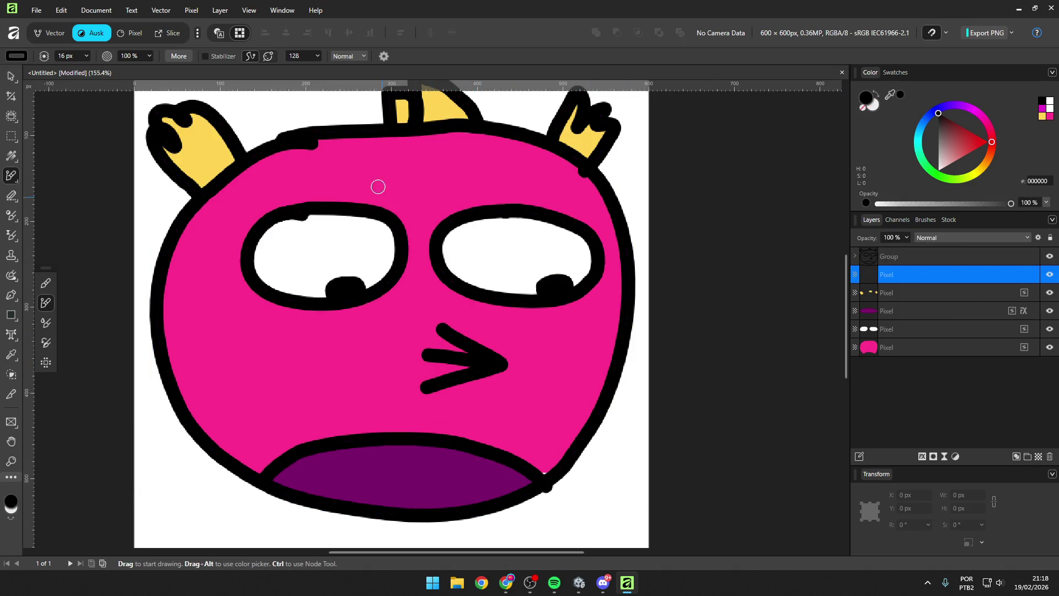
{"action": "left_click", "coordinate": [442, 110], "text": "alt"}
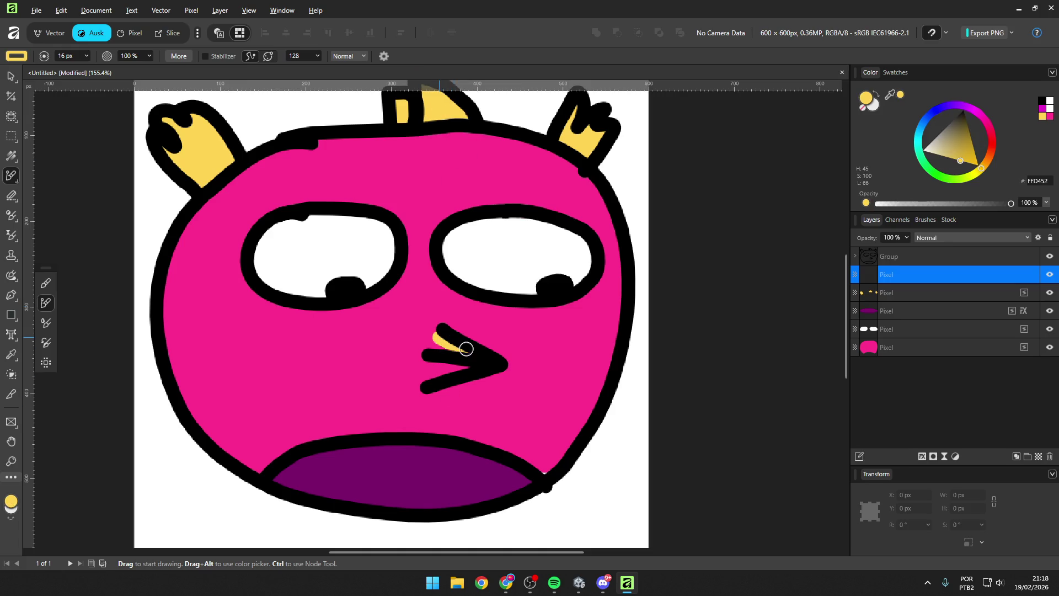
Step: Fill the upper and lower beak wedges yellow with vector strokes
{"action": "left_click_drag", "start_coordinate": [443, 332], "coordinate": [450, 337]}
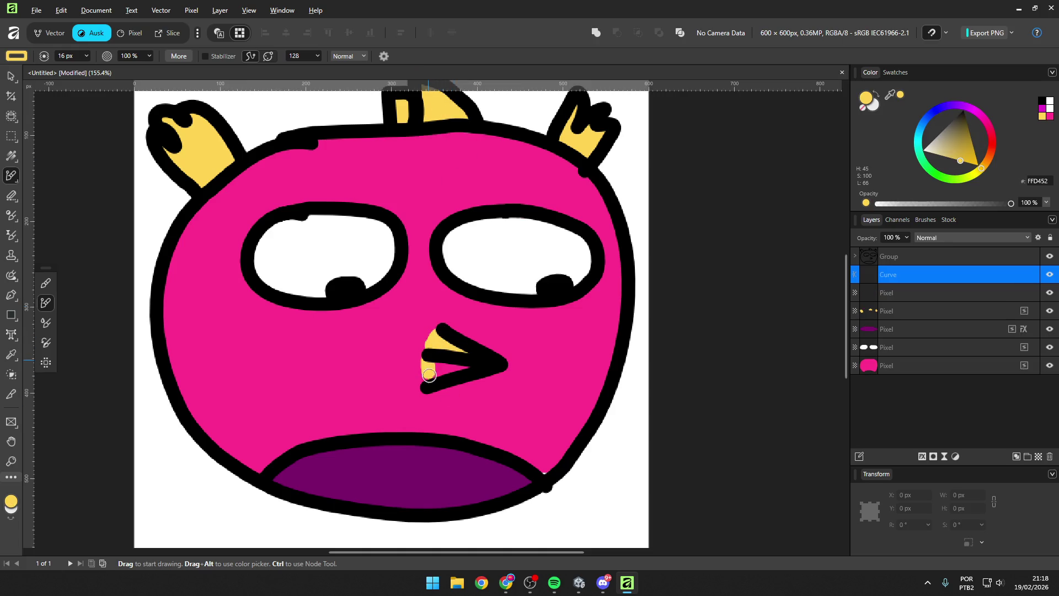
{"action": "scroll", "coordinate": [364, 239], "scroll_direction": "down", "scroll_amount": 5}
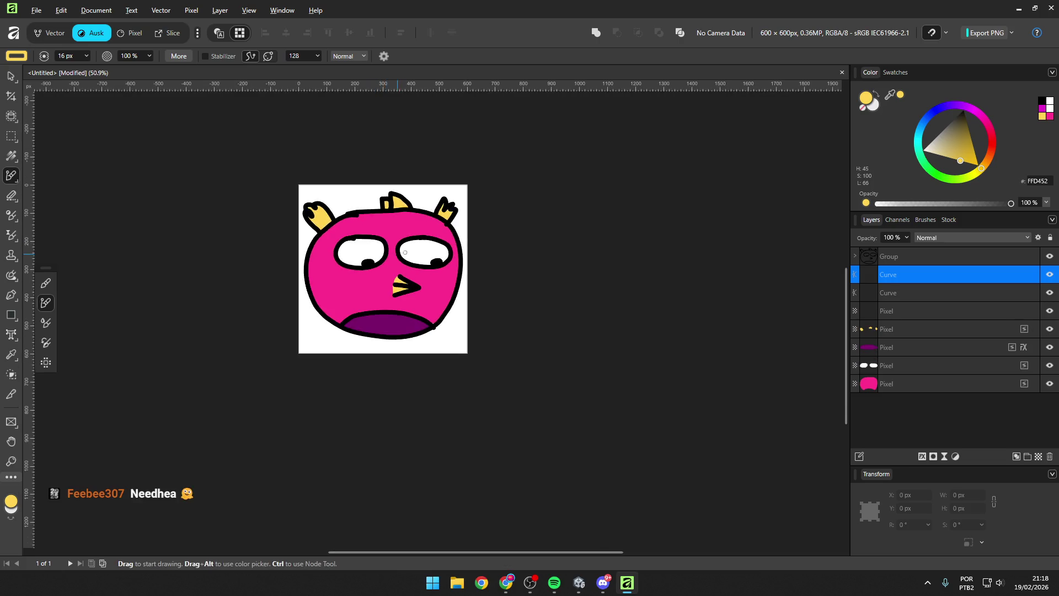
{"action": "scroll", "coordinate": [408, 262], "scroll_direction": "up", "scroll_amount": 5}
{"action": "key", "text": "ctrl+z"}
{"action": "scroll", "coordinate": [394, 320], "scroll_direction": "up", "scroll_amount": 4}
{"action": "mouse_move", "coordinate": [389, 319]}
{"action": "left_mouse_down"}
{"action": "mouse_move", "coordinate": [396, 348]}
{"action": "mouse_move", "coordinate": [463, 358]}
{"action": "left_mouse_up"}
{"action": "mouse_move", "coordinate": [456, 401]}
{"action": "left_mouse_down"}
{"action": "mouse_move", "coordinate": [376, 403]}
{"action": "mouse_move", "coordinate": [449, 378]}
{"action": "mouse_move", "coordinate": [381, 425]}
{"action": "left_mouse_up"}
Step: Try outlining the beak's left edge in dark orange, then undo it
{"action": "left_click_drag", "start_coordinate": [991, 157], "coordinate": [974, 140]}
{"action": "mouse_move", "coordinate": [403, 302]}
{"action": "left_mouse_down"}
{"action": "mouse_move", "coordinate": [386, 307]}
{"action": "mouse_move", "coordinate": [364, 439]}
{"action": "left_mouse_up"}
{"action": "key", "text": "ctrl+z"}
{"action": "key", "text": "ctrl+z"}
{"action": "key", "text": "ctrl+z"}
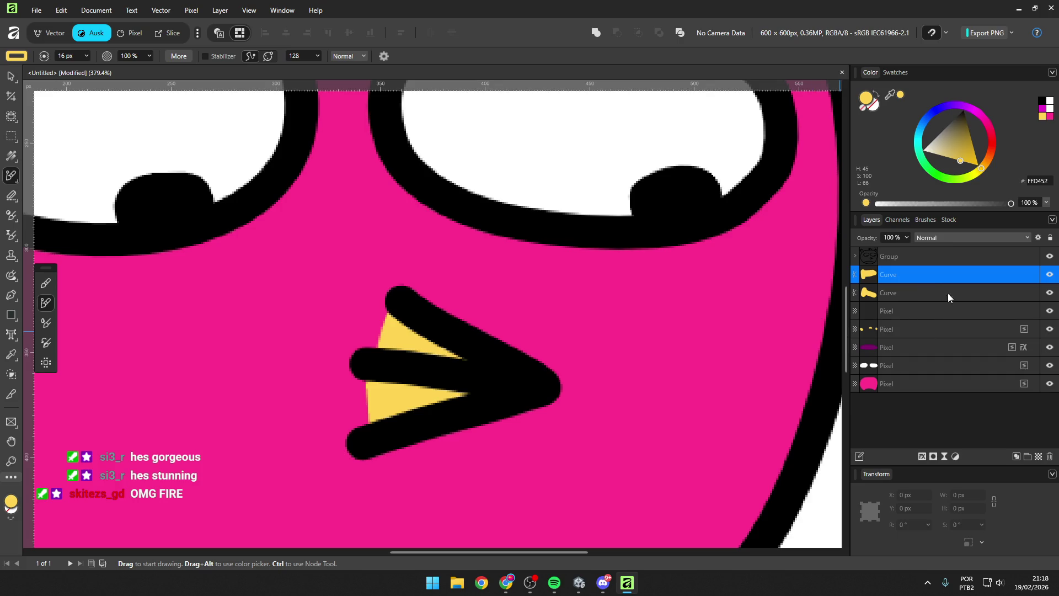
Step: Shade the beak's left edge dark orange on the second beak curve layer
{"action": "left_click", "coordinate": [963, 293]}
{"action": "left_click_drag", "start_coordinate": [395, 321], "coordinate": [366, 411]}
{"action": "left_click_drag", "start_coordinate": [381, 369], "coordinate": [366, 414]}
{"action": "key", "text": "ctrl+z"}
{"action": "left_click_drag", "start_coordinate": [397, 307], "coordinate": [364, 439]}
Step: Place the yellow beak layer above the shading stroke and zoom back out
{"action": "mouse_move", "coordinate": [968, 316]}
{"action": "left_mouse_down"}
{"action": "mouse_move", "coordinate": [915, 307]}
{"action": "mouse_move", "coordinate": [900, 284]}
{"action": "left_mouse_up"}
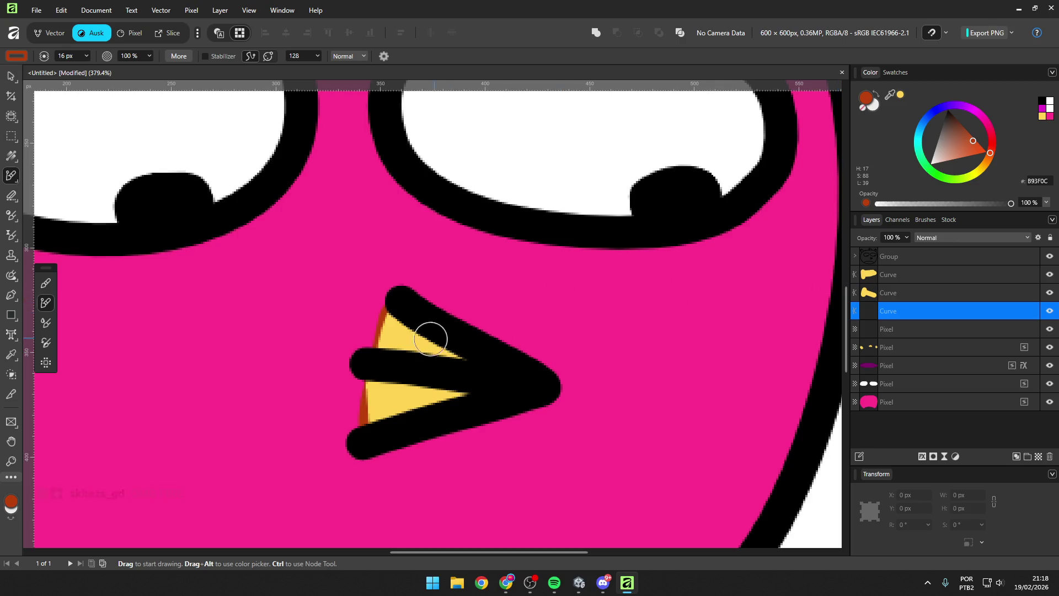
{"action": "key", "text": "ctrl+z"}
{"action": "key", "text": "ctrl+z"}
{"action": "key", "text": "ctrl+z"}
{"action": "key", "text": "ctrl+shift+z"}
{"action": "key", "text": "ctrl+shift+z"}
{"action": "key", "text": "ctrl+shift+z"}
{"action": "key", "text": "ctrl+shift+z"}
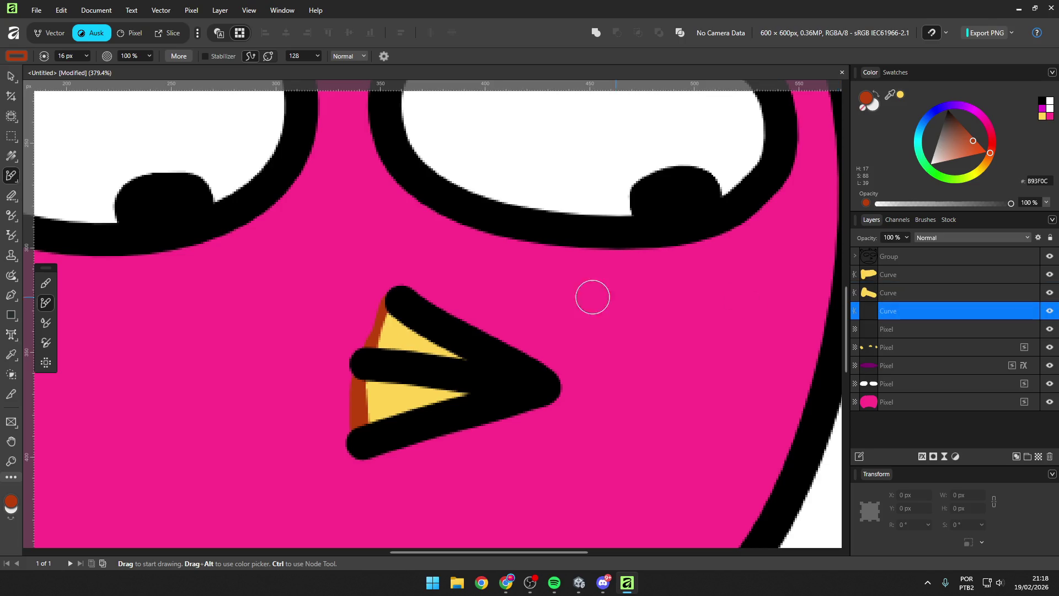
{"action": "scroll", "coordinate": [622, 296], "scroll_direction": "down", "scroll_amount": 5}
{"action": "scroll", "coordinate": [581, 273], "scroll_direction": "up", "scroll_amount": 1}
{"action": "scroll", "coordinate": [581, 273], "scroll_direction": "down", "scroll_amount": 1}
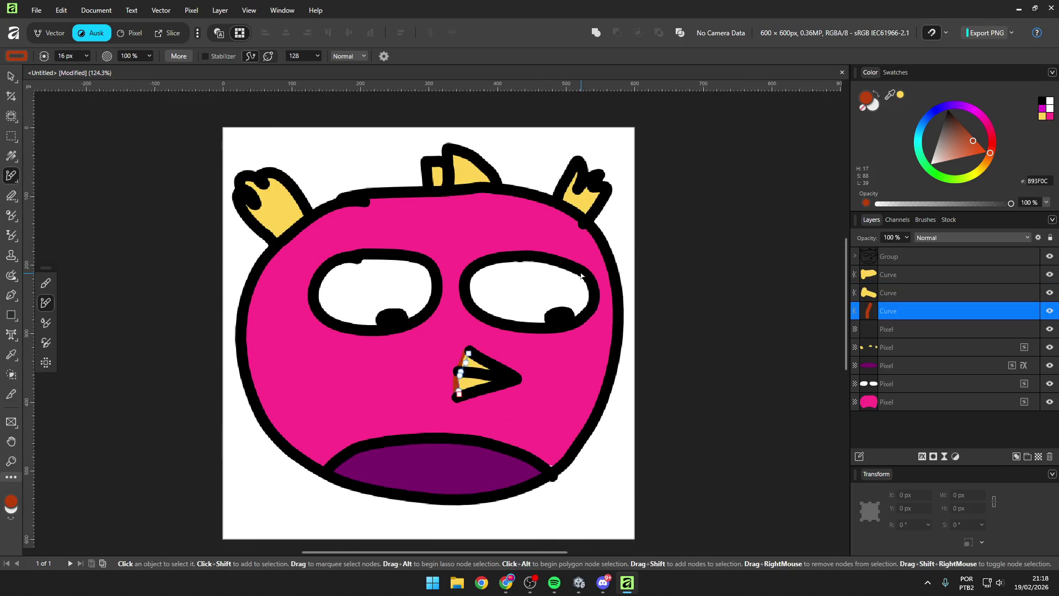
Step: Pick an orange brush colour in the Color Chooser and refine it in the quick colour popup
{"action": "double_click", "coordinate": [865, 96]}
{"action": "left_click_drag", "start_coordinate": [568, 158], "coordinate": [793, 150]}
{"action": "mouse_move", "coordinate": [796, 303]}
{"action": "left_mouse_down"}
{"action": "mouse_move", "coordinate": [789, 331]}
{"action": "mouse_move", "coordinate": [783, 318]}
{"action": "left_mouse_up"}
{"action": "left_click", "coordinate": [772, 282]}
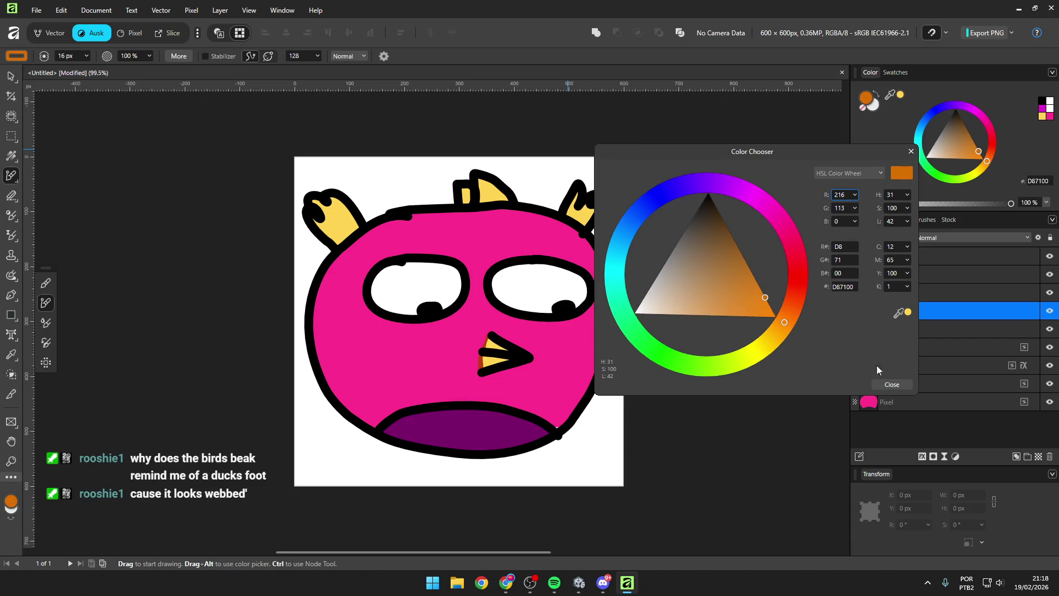
{"action": "left_click", "coordinate": [893, 384]}
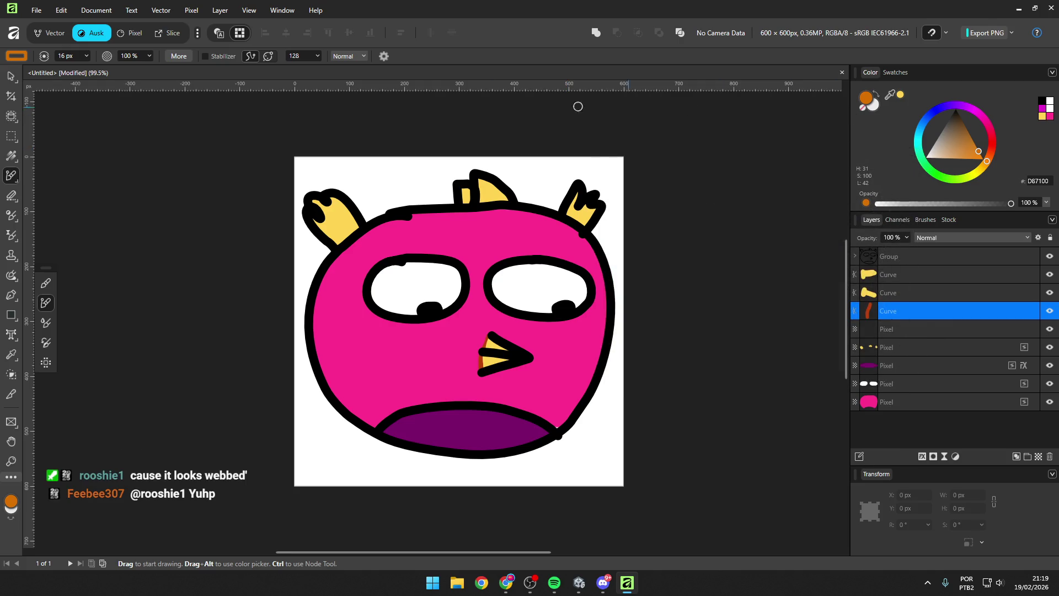
{"action": "left_click", "coordinate": [24, 56]}
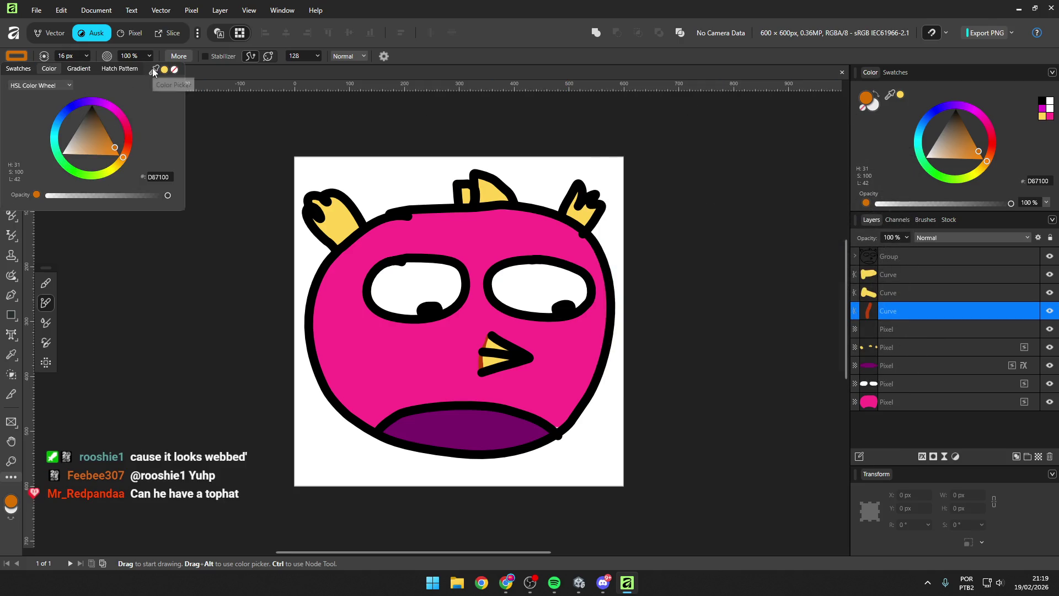
{"action": "mouse_move", "coordinate": [108, 144]}
{"action": "left_mouse_down"}
{"action": "mouse_move", "coordinate": [124, 160]}
{"action": "mouse_move", "coordinate": [117, 171]}
{"action": "mouse_move", "coordinate": [130, 162]}
{"action": "mouse_move", "coordinate": [138, 101]}
{"action": "mouse_move", "coordinate": [135, 177]}
{"action": "mouse_move", "coordinate": [141, 157]}
{"action": "left_mouse_up"}
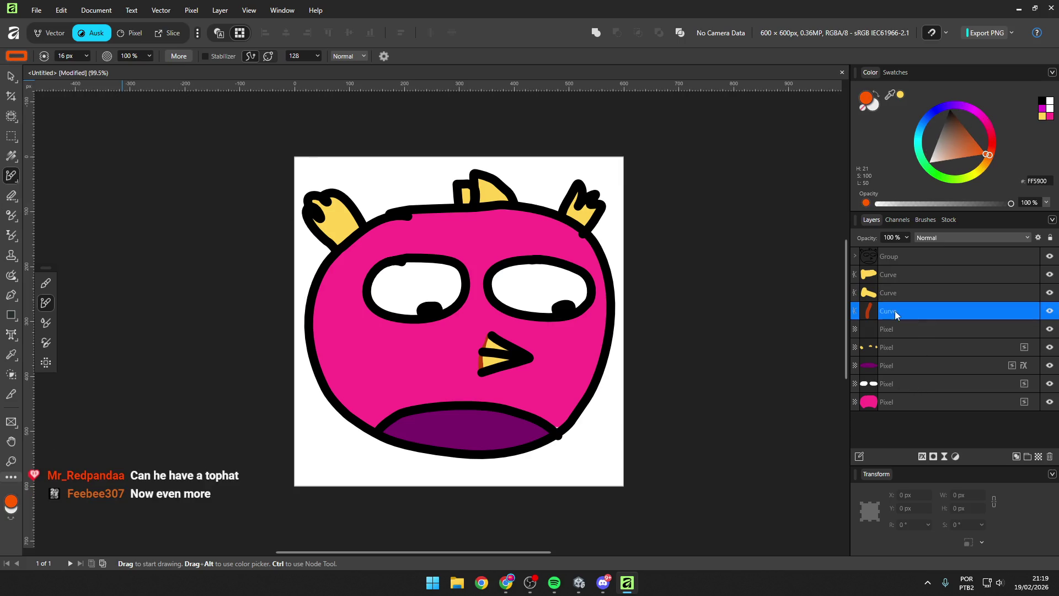
Step: Recolour the beak's shading stroke to orange E76600 and deselect it
{"action": "key", "text": "m"}
{"action": "left_click", "coordinate": [86, 57]}
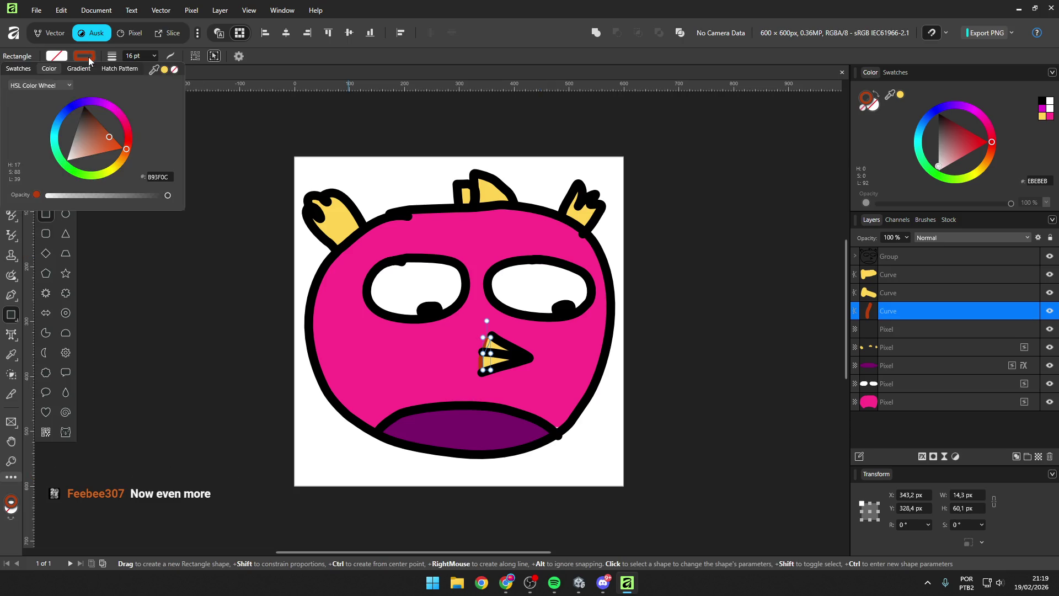
{"action": "left_click", "coordinate": [114, 142]}
{"action": "left_click_drag", "start_coordinate": [132, 148], "coordinate": [127, 156]}
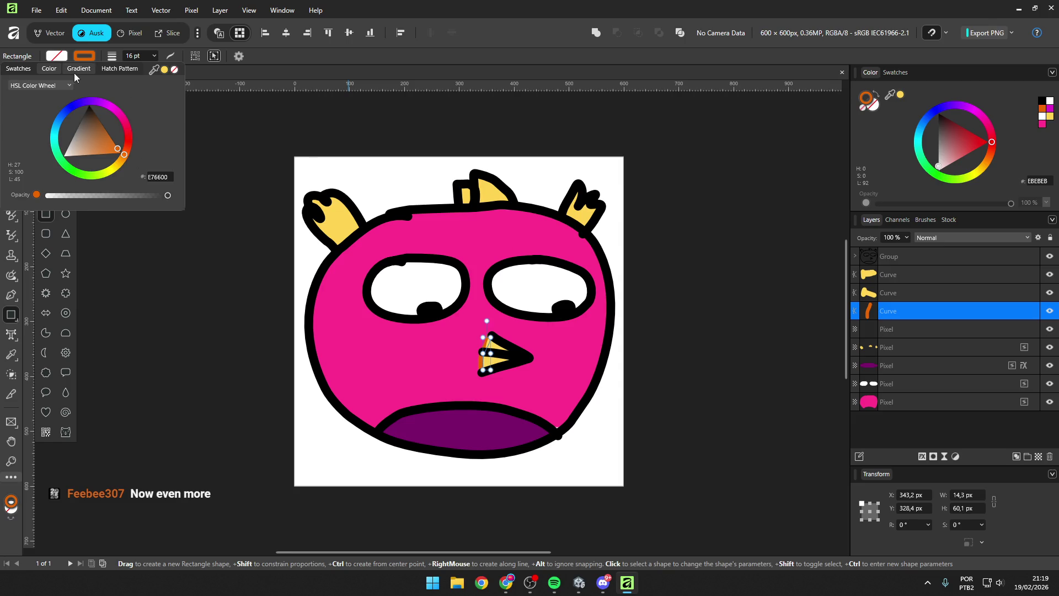
{"action": "left_click", "coordinate": [687, 278]}
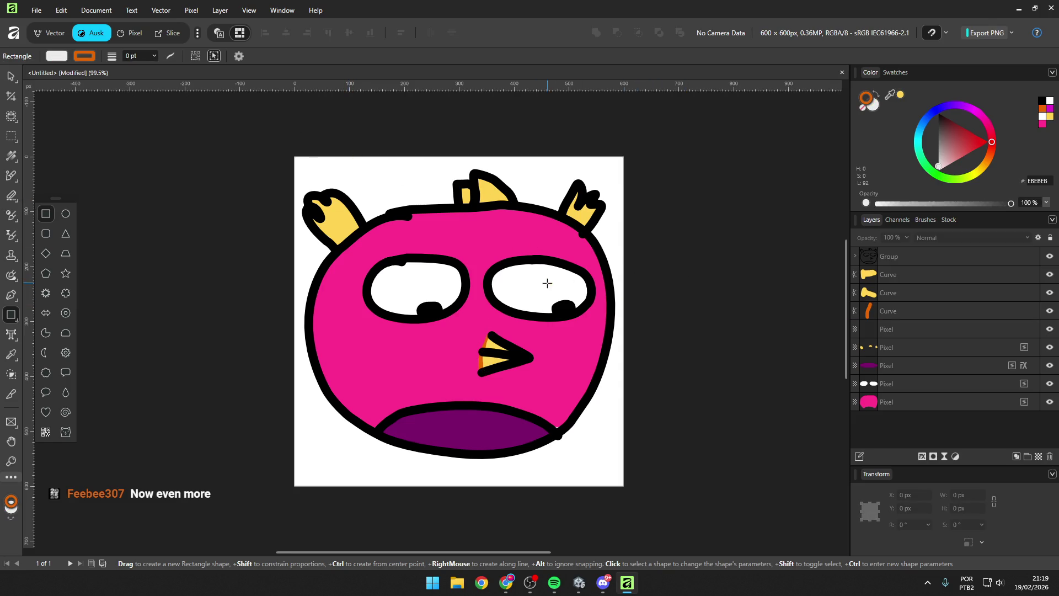
{"action": "key", "text": "v"}
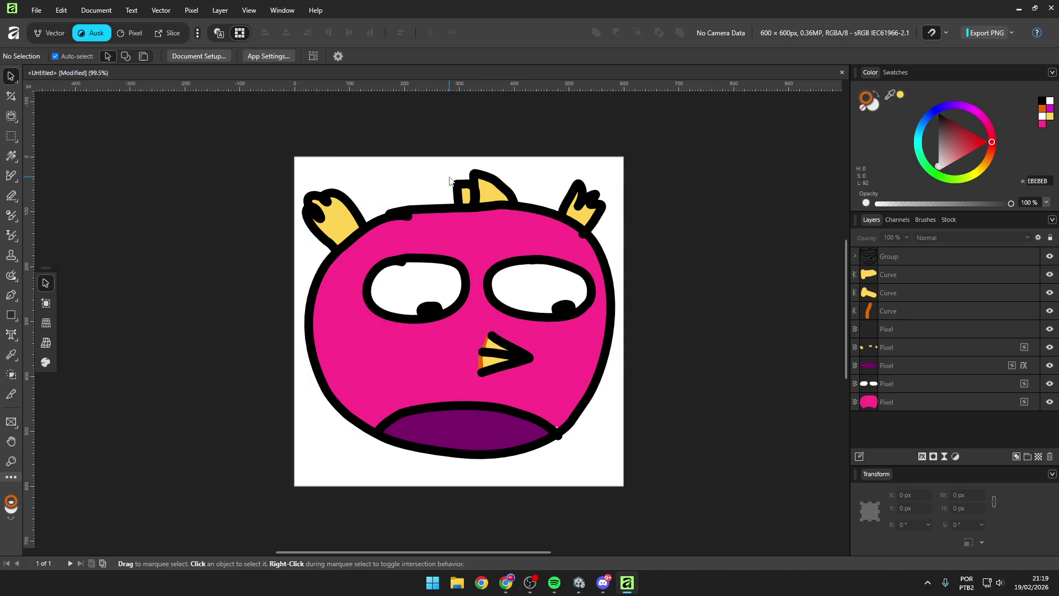
Step: Select every bird layer, group them with Ctrl+G, and select the resulting Group
{"action": "scroll", "coordinate": [450, 180], "scroll_direction": "up", "scroll_amount": 2}
{"action": "scroll", "coordinate": [450, 177], "scroll_direction": "down", "scroll_amount": 3}
{"action": "scroll", "coordinate": [465, 217], "scroll_direction": "up", "scroll_amount": 2}
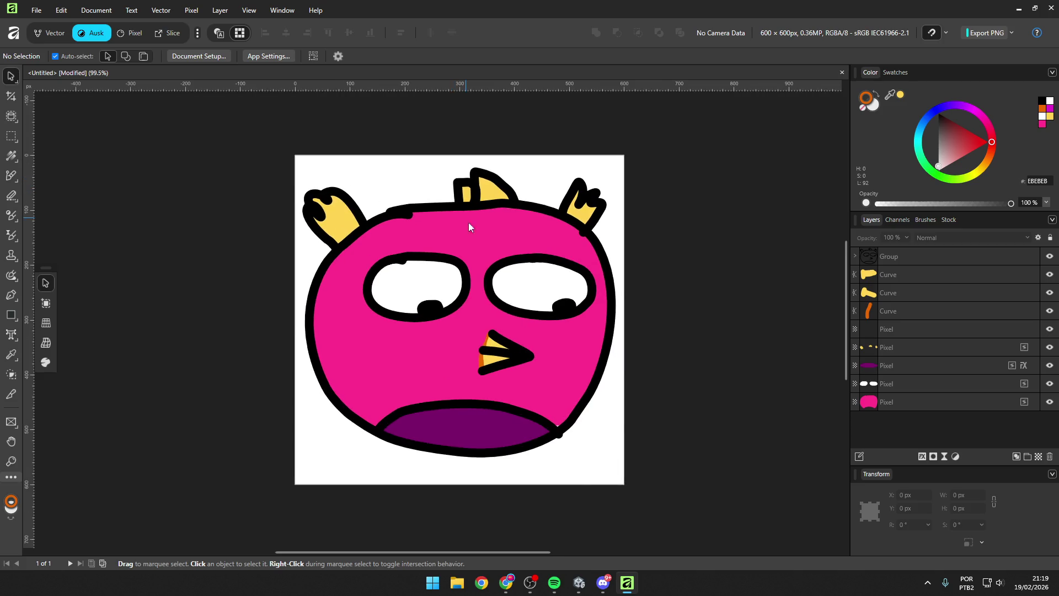
{"action": "scroll", "coordinate": [385, 163], "scroll_direction": "down", "scroll_amount": 1}
{"action": "left_click", "coordinate": [383, 166]}
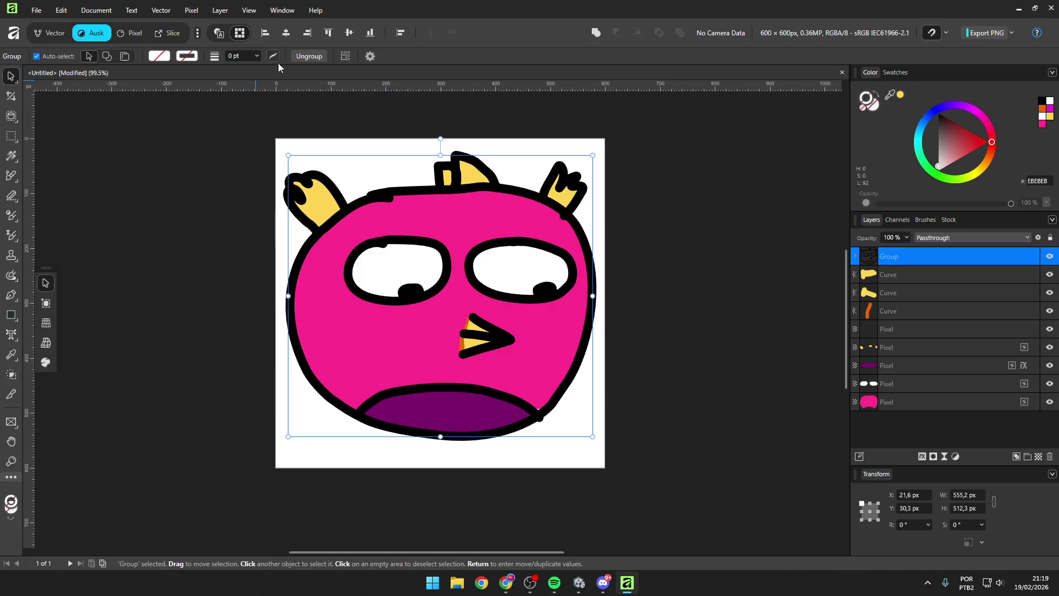
{"action": "left_click", "coordinate": [895, 402], "text": "shift"}
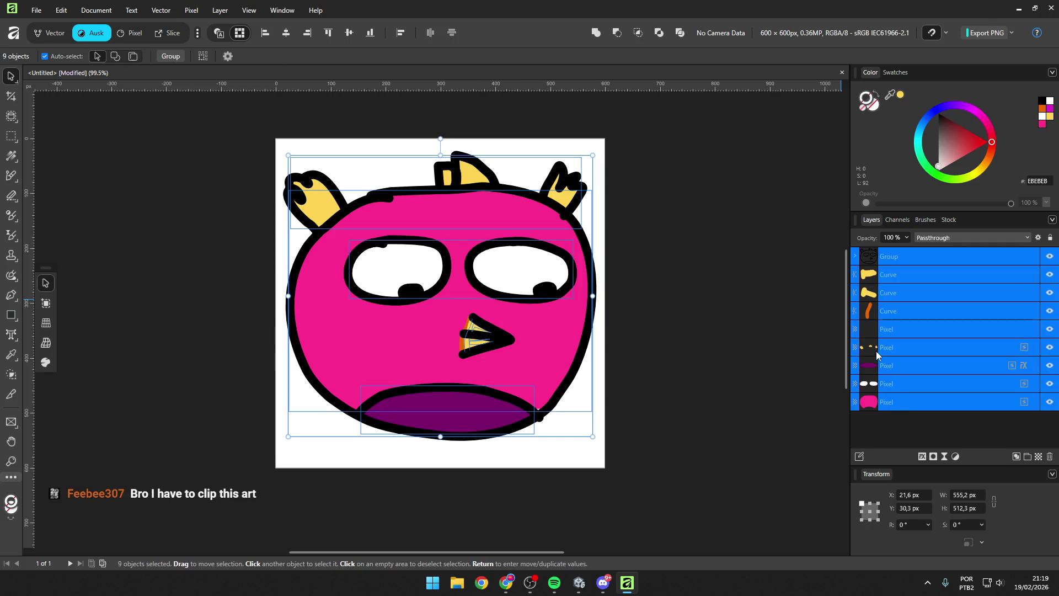
{"action": "key", "text": "ctrl+g"}
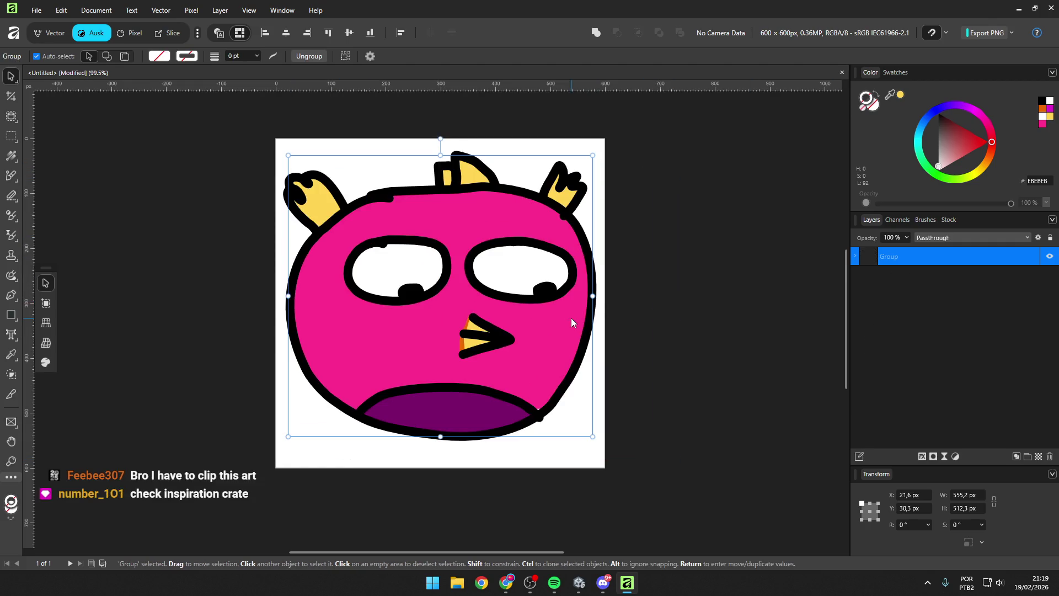
{"action": "left_click", "coordinate": [638, 173]}
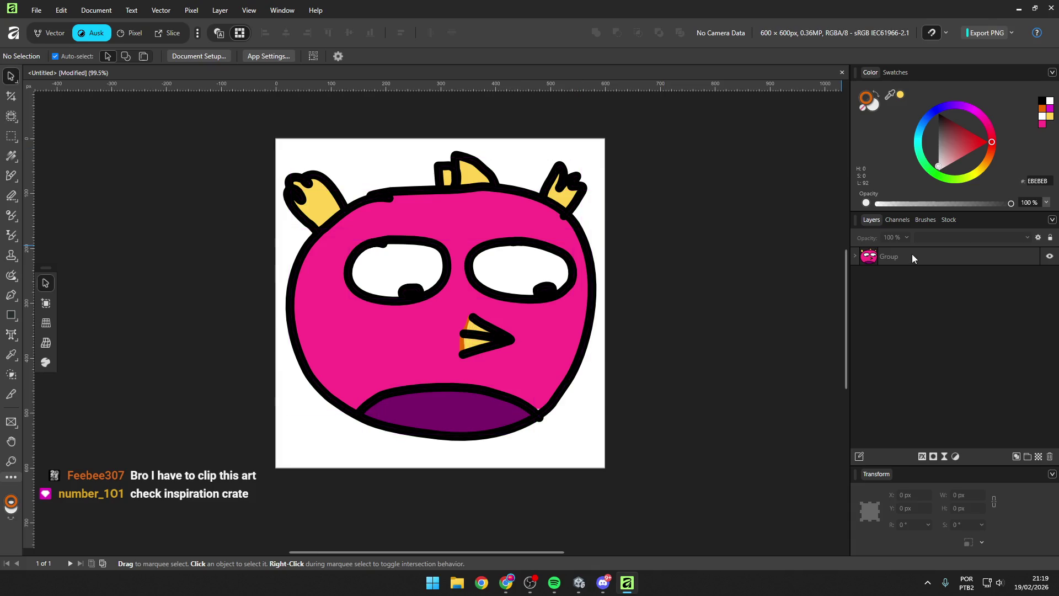
{"action": "left_click", "coordinate": [854, 260]}
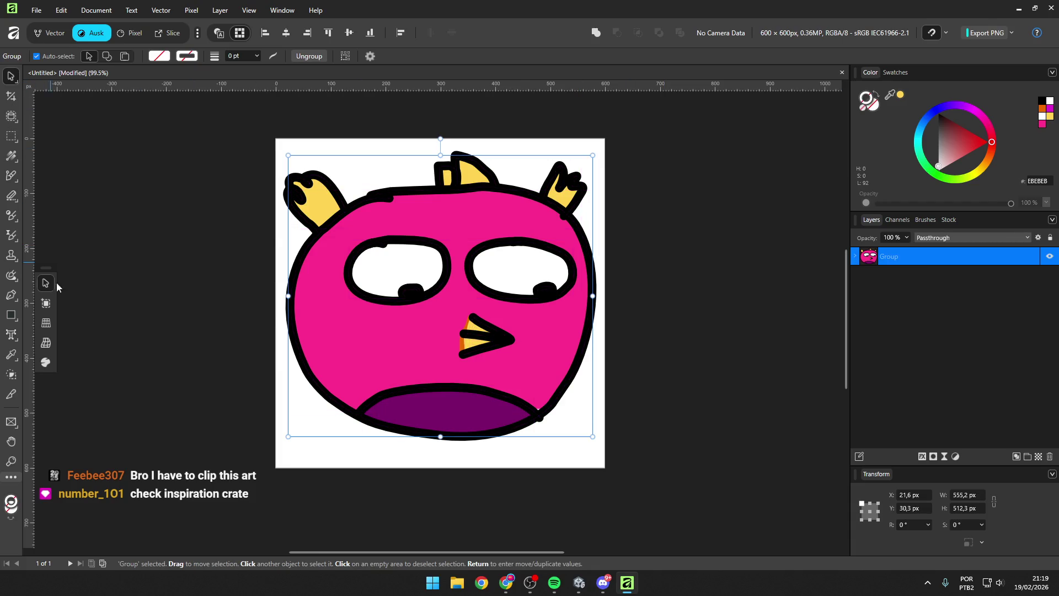
{"action": "left_click", "coordinate": [47, 300]}
Step: Insert a new blank artboard and rename Artboard1 to 'Bird kinda'
{"action": "left_click", "coordinate": [322, 56]}
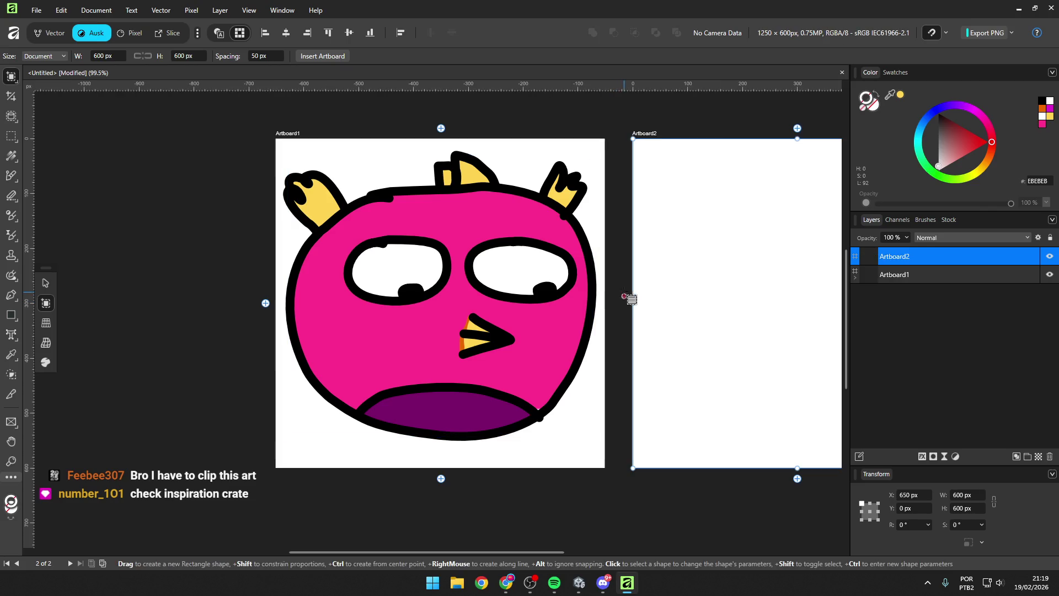
{"action": "key", "text": "v"}
{"action": "left_click", "coordinate": [292, 136]}
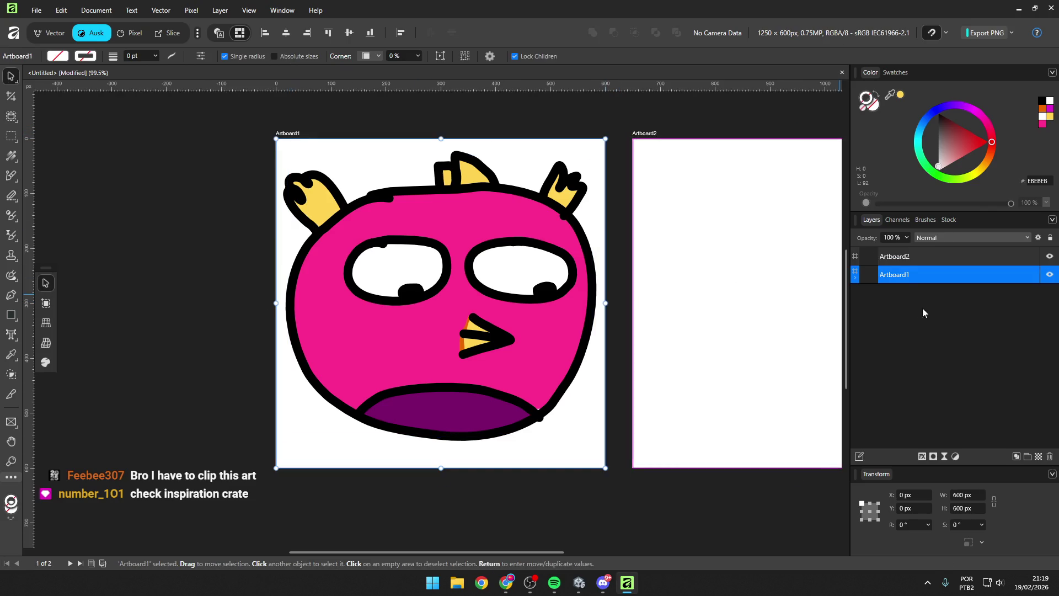
{"action": "double_click", "coordinate": [902, 274]}
{"action": "type", "text": "Bird"}
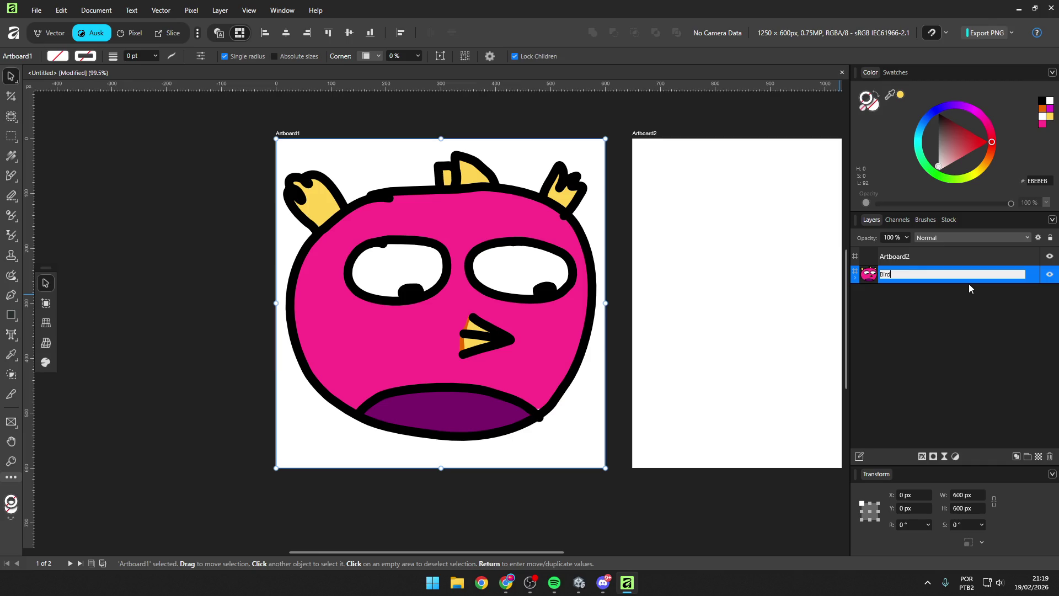
{"action": "type", "text": " k"}
{"action": "type", "text": "inda"}
{"action": "key", "text": "Return"}
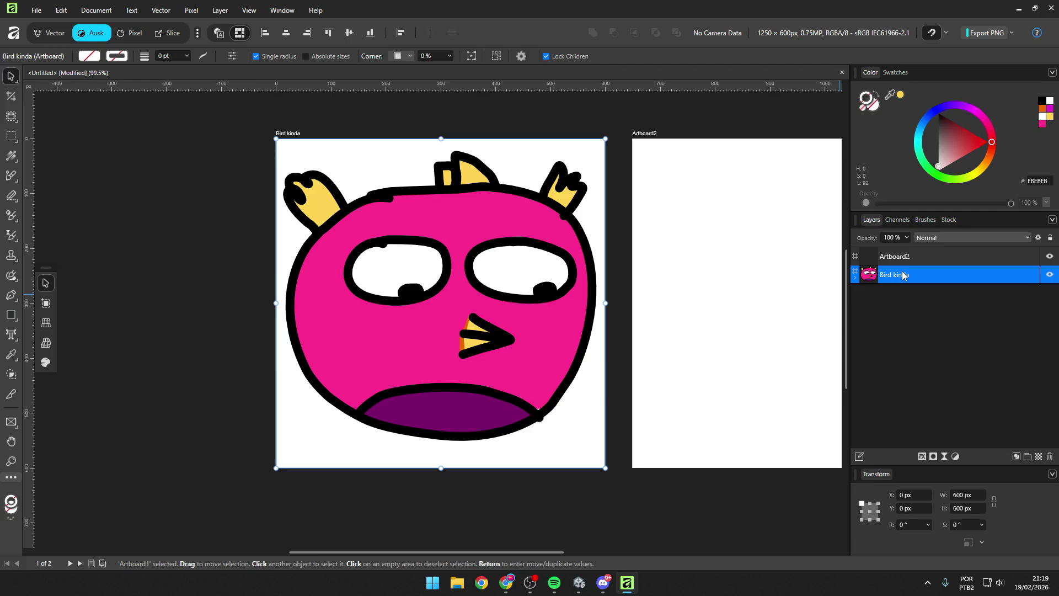
Step: Stretch Artboard2 downward until it is 1185.2 px tall
{"action": "scroll", "coordinate": [624, 231], "scroll_direction": "down", "scroll_amount": 1}
{"action": "scroll", "coordinate": [714, 214], "scroll_direction": "right", "scroll_amount": 2}
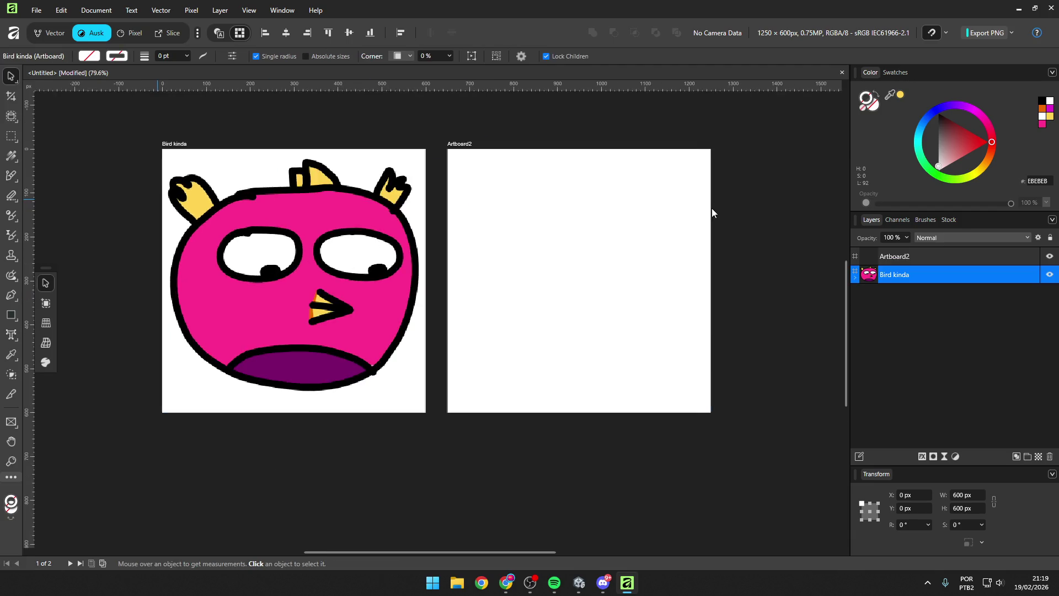
{"action": "scroll", "coordinate": [603, 208], "scroll_direction": "up", "scroll_amount": 1}
{"action": "left_click", "coordinate": [299, 196]}
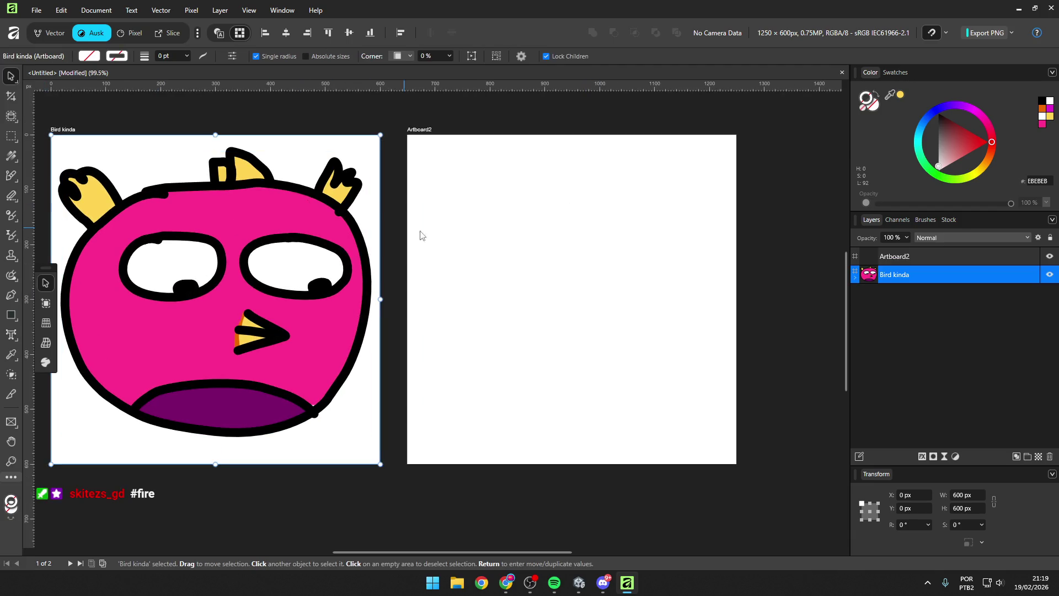
{"action": "left_click", "coordinate": [426, 137]}
{"action": "scroll", "coordinate": [427, 141], "scroll_direction": "down", "scroll_amount": 3}
{"action": "left_click_drag", "start_coordinate": [502, 315], "coordinate": [504, 480]}
{"action": "scroll", "coordinate": [339, 190], "scroll_direction": "up", "scroll_amount": 1}
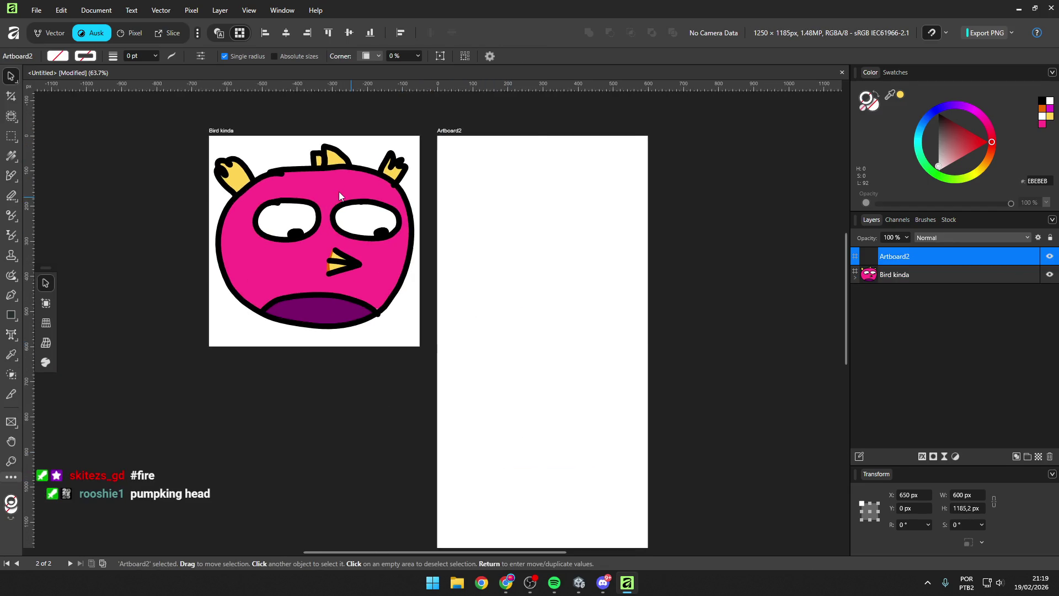
{"action": "key", "text": "ctrl+s"}
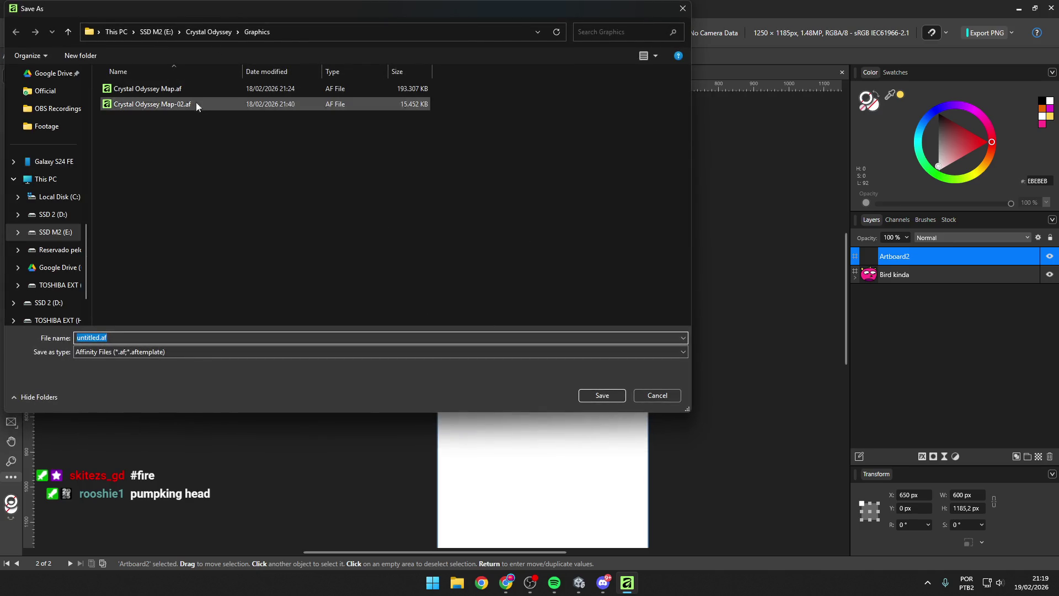
Step: Browse to E:\Unity Projects\Flappy bird first test in the save dialog
{"action": "left_click", "coordinate": [203, 32]}
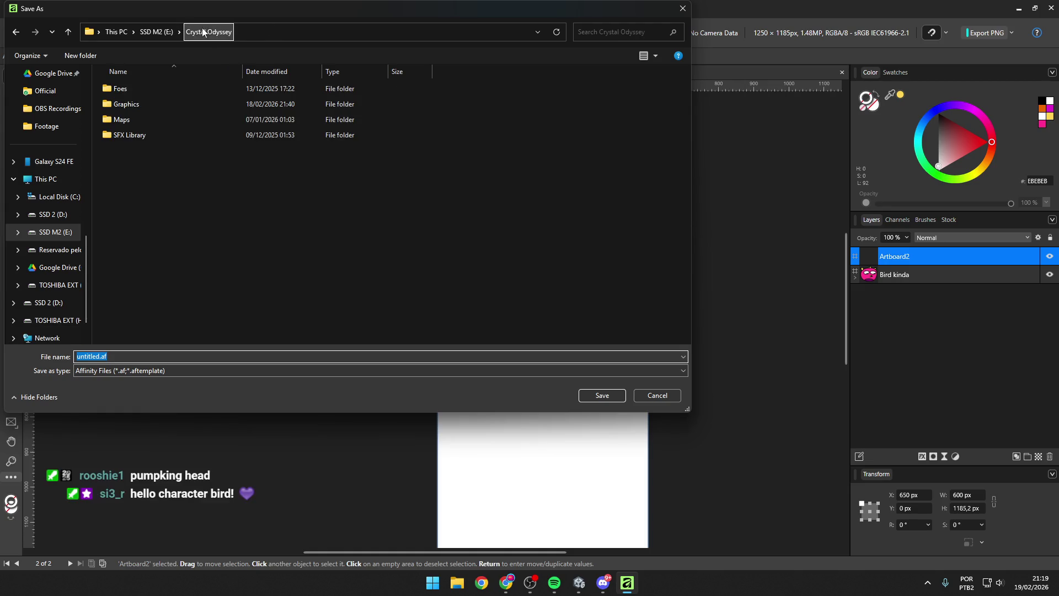
{"action": "left_click", "coordinate": [154, 31]}
{"action": "left_click", "coordinate": [495, 171]}
{"action": "scroll", "coordinate": [486, 175], "scroll_direction": "down", "scroll_amount": 4}
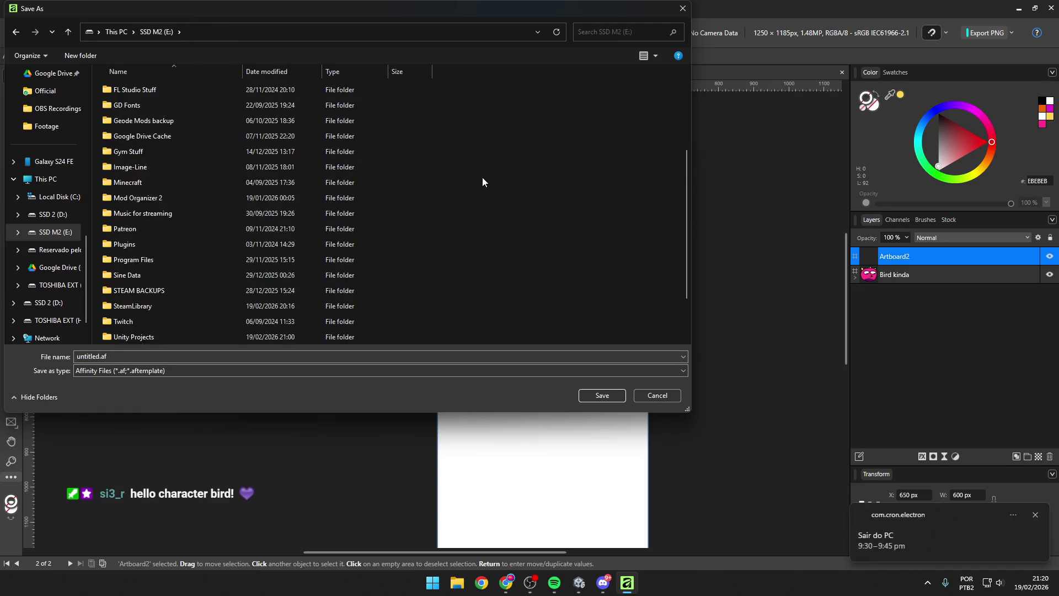
{"action": "double_click", "coordinate": [224, 293]}
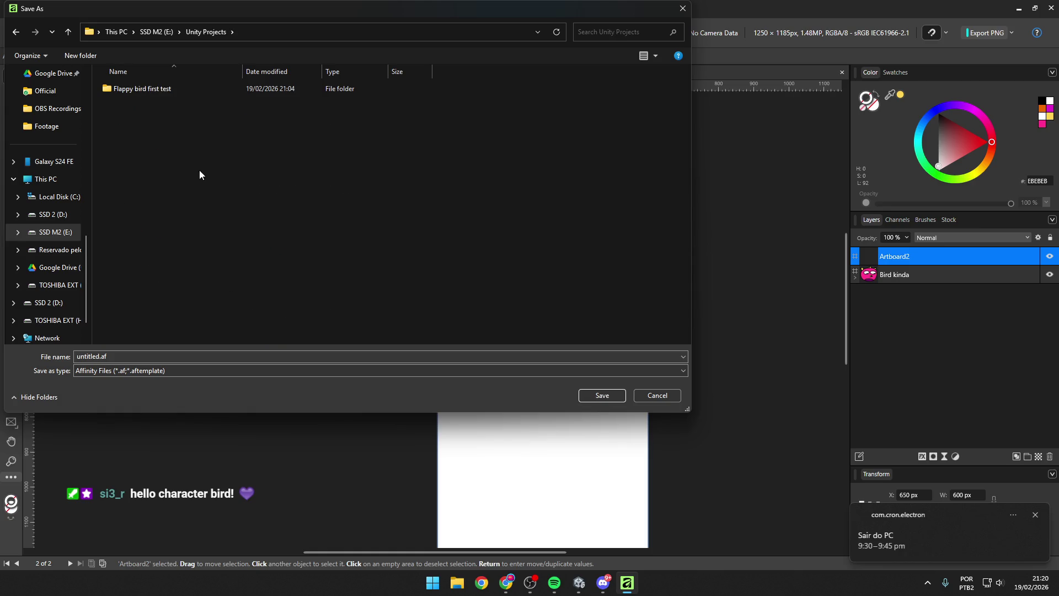
{"action": "left_click", "coordinate": [166, 90]}
{"action": "double_click", "coordinate": [166, 89]}
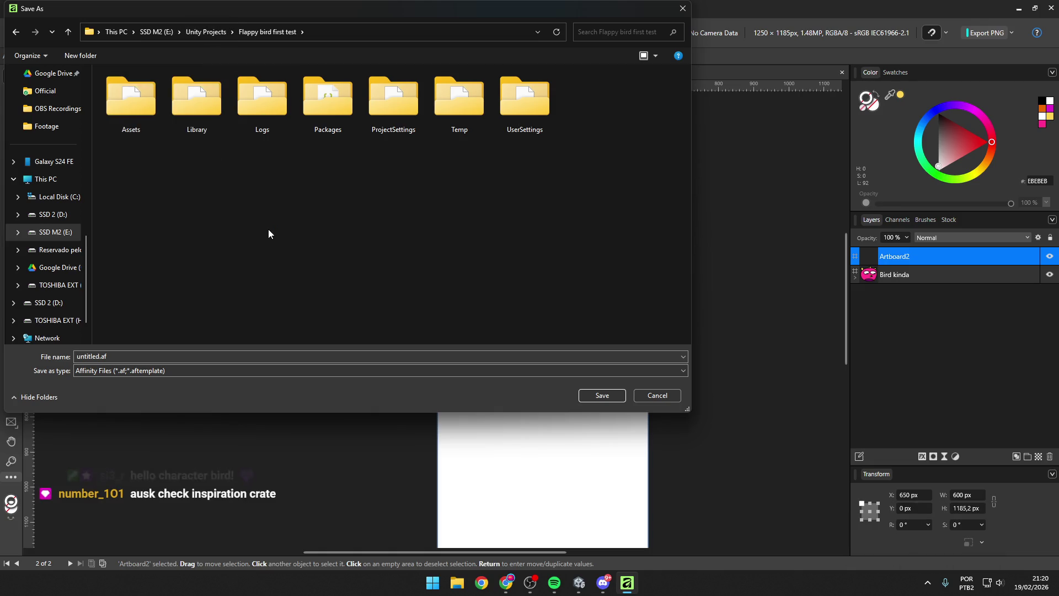
Step: Create an ART STUFF folder there and save the document inside it as bird
{"action": "key", "text": "ctrl+shift+n"}
{"action": "type", "text": "ART STUFF"}
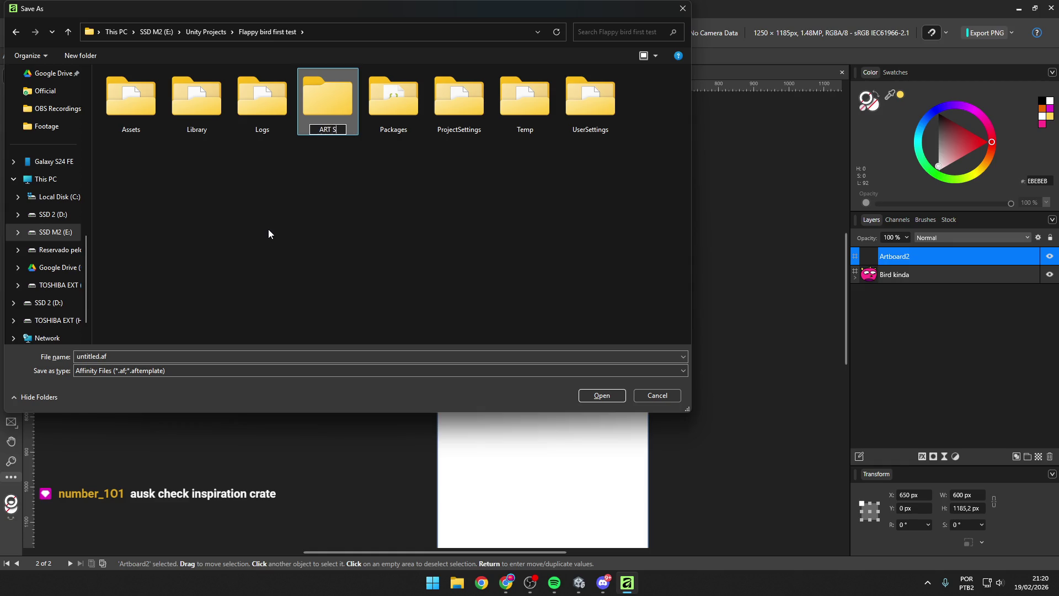
{"action": "key", "text": "Return"}
{"action": "double_click", "coordinate": [155, 129]}
{"action": "type", "text": "bir"}
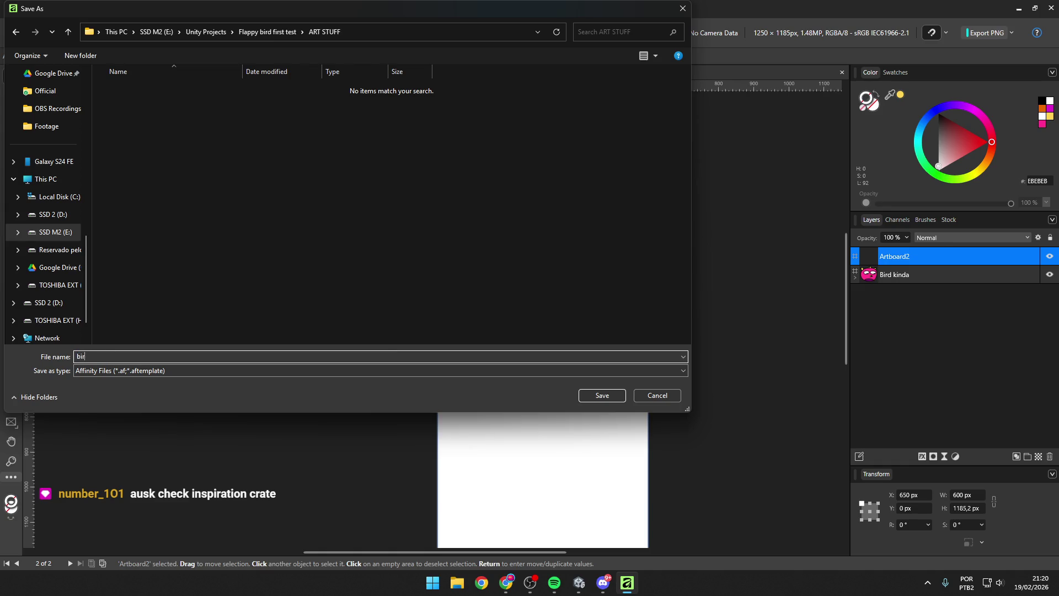
{"action": "type", "text": "d"}
{"action": "key", "text": "Return"}
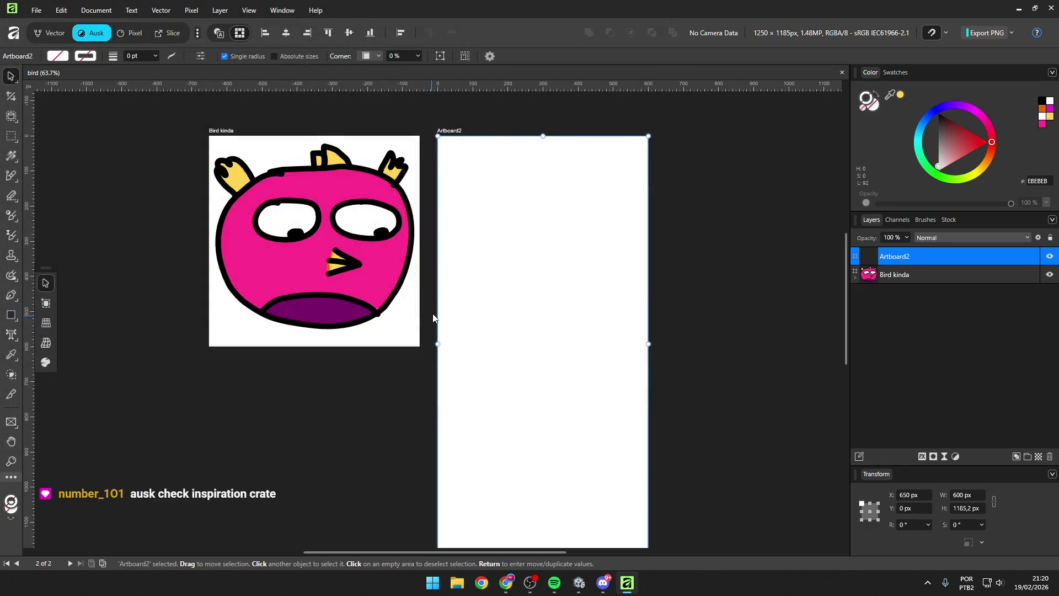
{"action": "scroll", "coordinate": [436, 312], "scroll_direction": "down", "scroll_amount": 1}
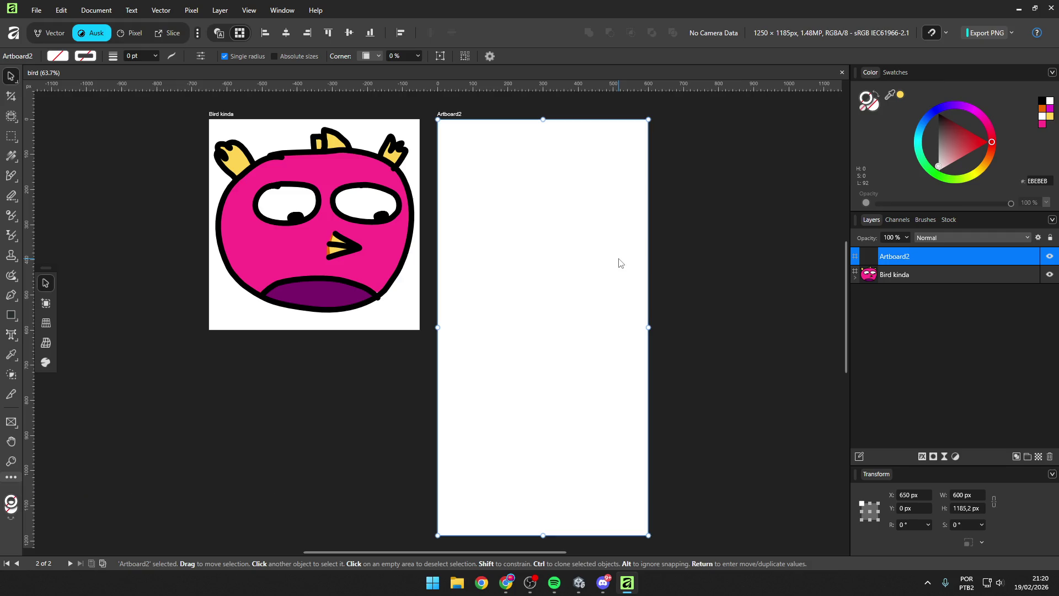
{"action": "key", "text": "b"}
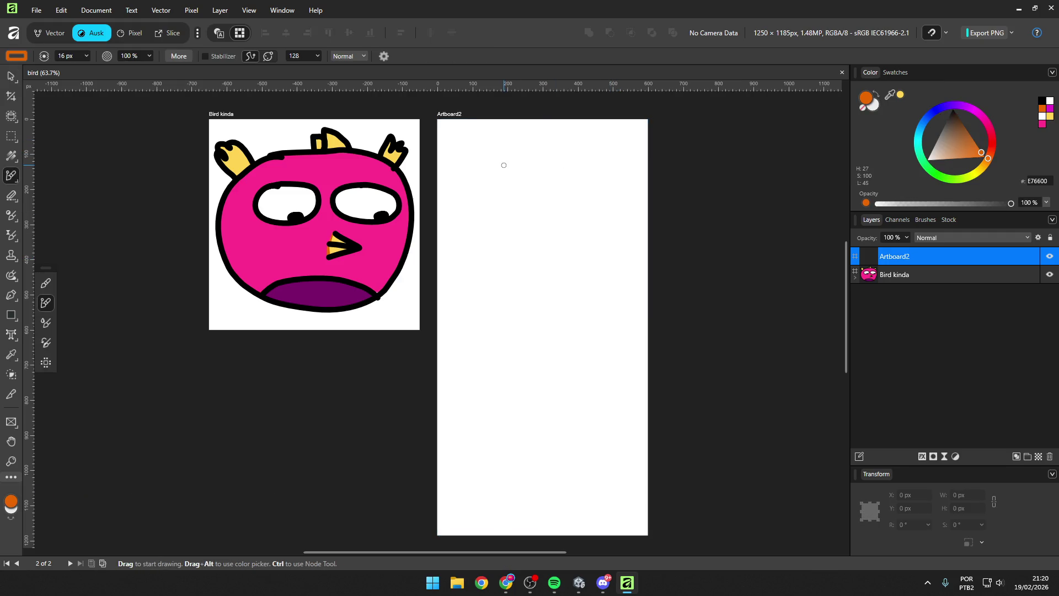
{"action": "left_click_drag", "start_coordinate": [460, 120], "coordinate": [506, 305]}
{"action": "key", "text": "ctrl+z"}
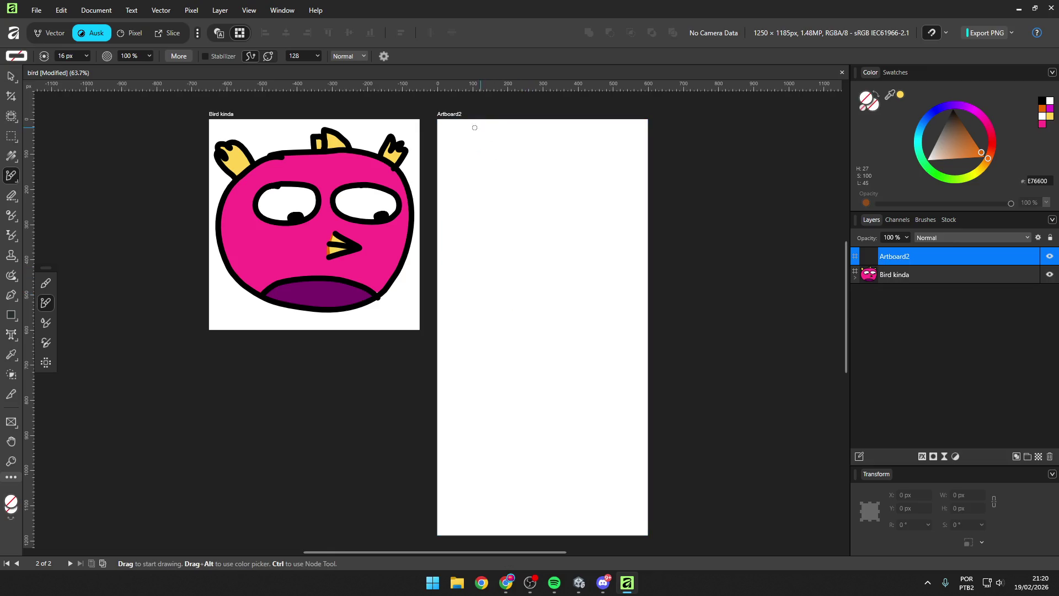
{"action": "mouse_move", "coordinate": [967, 173]}
{"action": "left_mouse_down"}
{"action": "mouse_move", "coordinate": [963, 182]}
{"action": "mouse_move", "coordinate": [995, 123]}
{"action": "mouse_move", "coordinate": [925, 214]}
{"action": "mouse_move", "coordinate": [918, 206]}
{"action": "left_mouse_up"}
{"action": "left_click_drag", "start_coordinate": [959, 150], "coordinate": [981, 150]}
{"action": "left_click", "coordinate": [922, 129]}
{"action": "left_click_drag", "start_coordinate": [921, 128], "coordinate": [922, 131]}
{"action": "left_click_drag", "start_coordinate": [957, 162], "coordinate": [958, 175]}
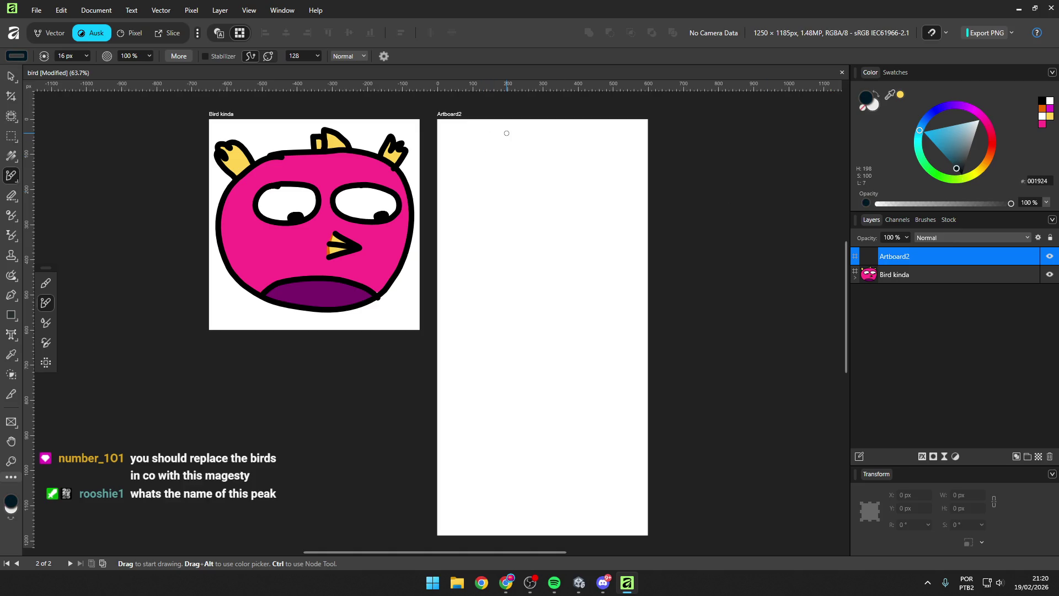
{"action": "mouse_move", "coordinate": [519, 130]}
{"action": "left_mouse_down"}
{"action": "mouse_move", "coordinate": [519, 298]}
{"action": "mouse_move", "coordinate": [469, 300]}
{"action": "left_mouse_up"}
{"action": "key", "text": "ctrl+z"}
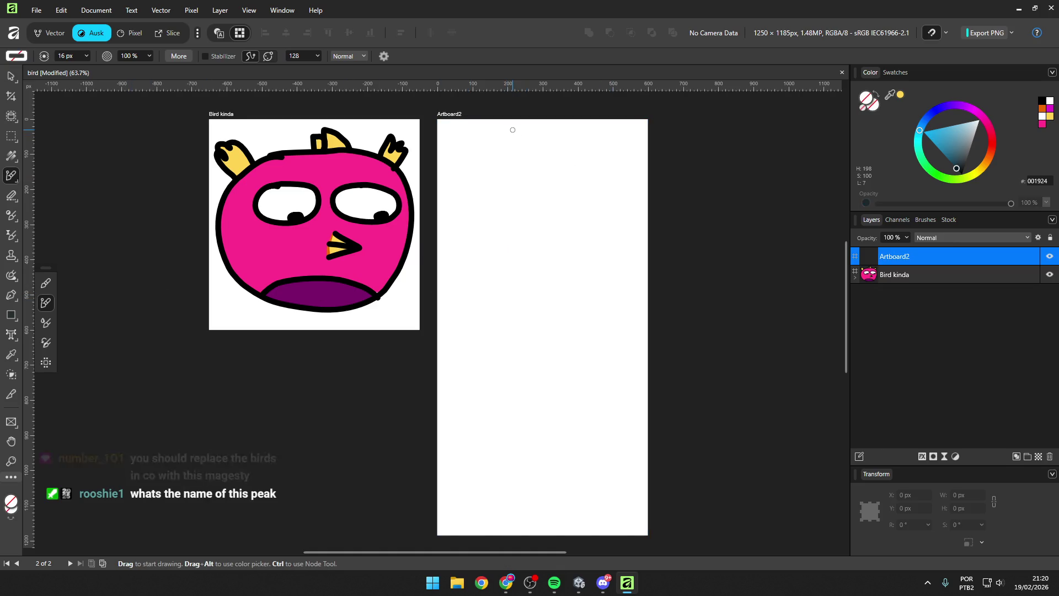
{"action": "key", "text": "m"}
Step: Draw a tall rectangle on Artboard2 with no outline and a dark navy fill
{"action": "mouse_move", "coordinate": [481, 130]}
{"action": "left_mouse_down"}
{"action": "mouse_move", "coordinate": [613, 348]}
{"action": "mouse_move", "coordinate": [596, 373]}
{"action": "mouse_move", "coordinate": [604, 369]}
{"action": "left_mouse_up"}
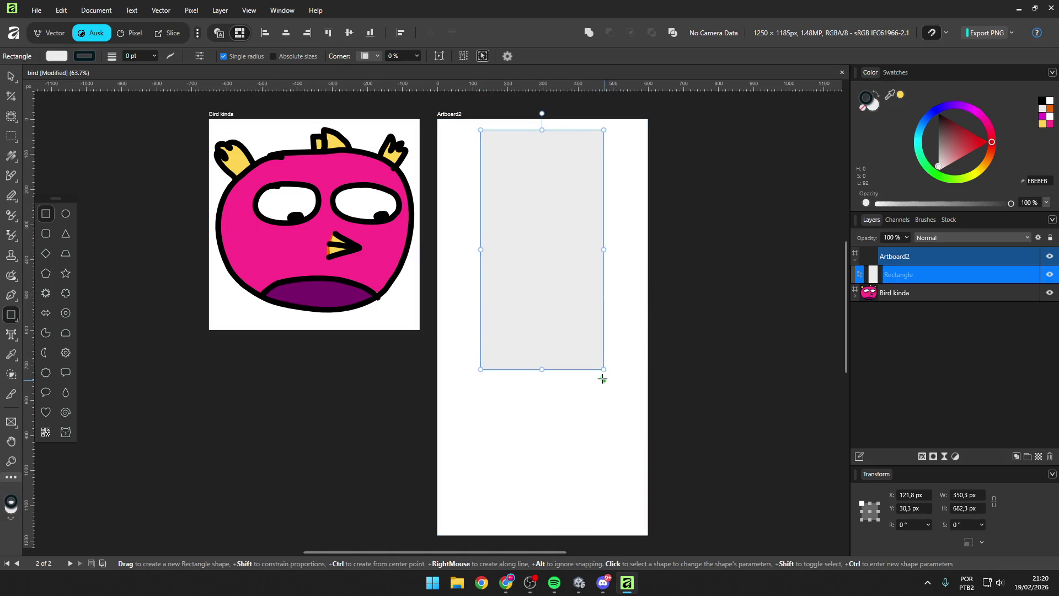
{"action": "left_click", "coordinate": [83, 56]}
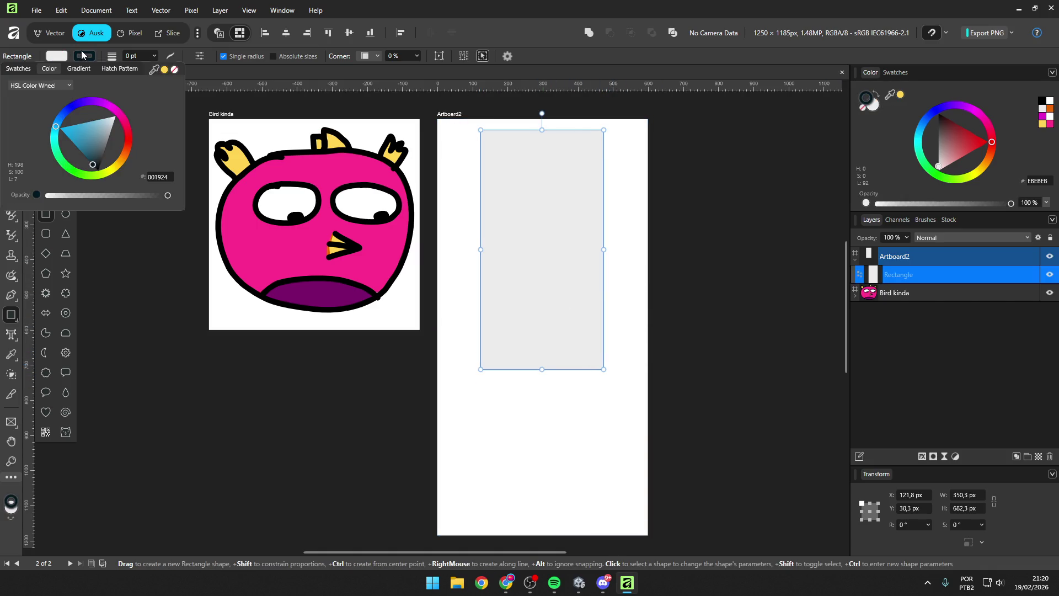
{"action": "left_click", "coordinate": [175, 69]}
{"action": "left_click", "coordinate": [58, 56]}
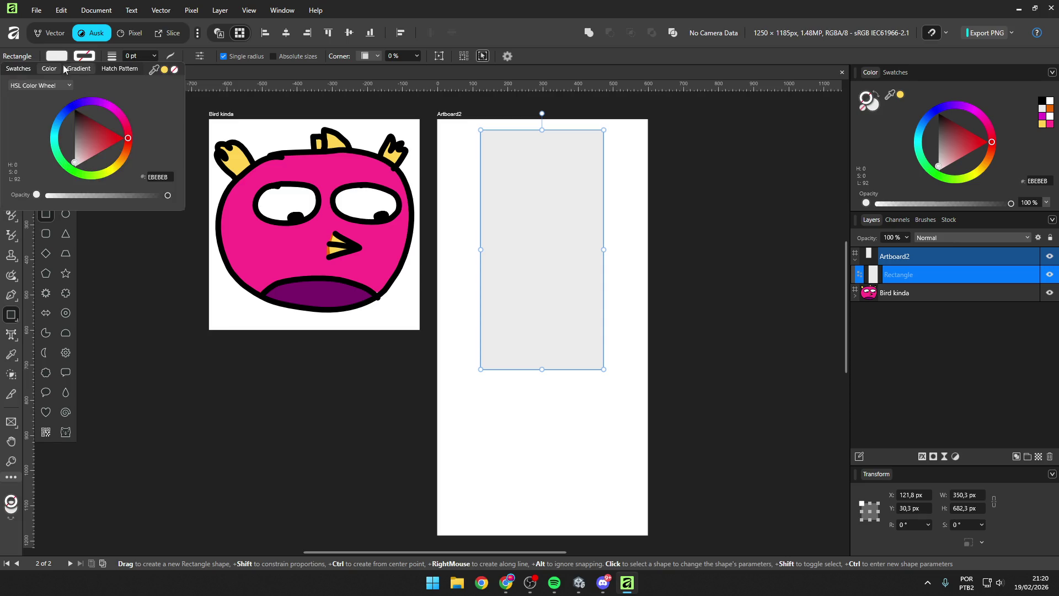
{"action": "left_click", "coordinate": [73, 116]}
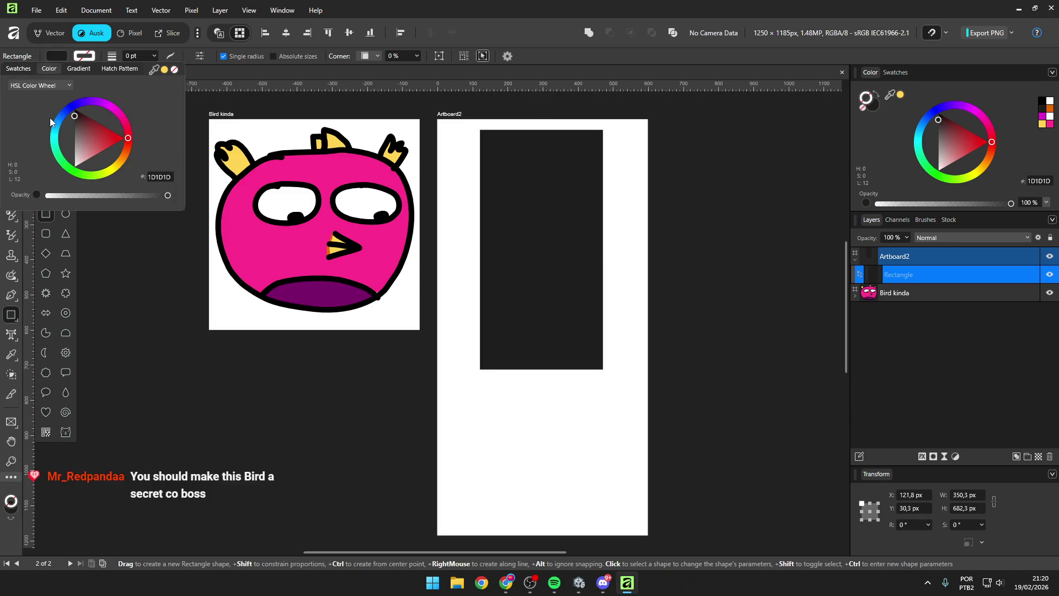
{"action": "left_click", "coordinate": [61, 117]}
{"action": "left_click_drag", "start_coordinate": [74, 124], "coordinate": [75, 175]}
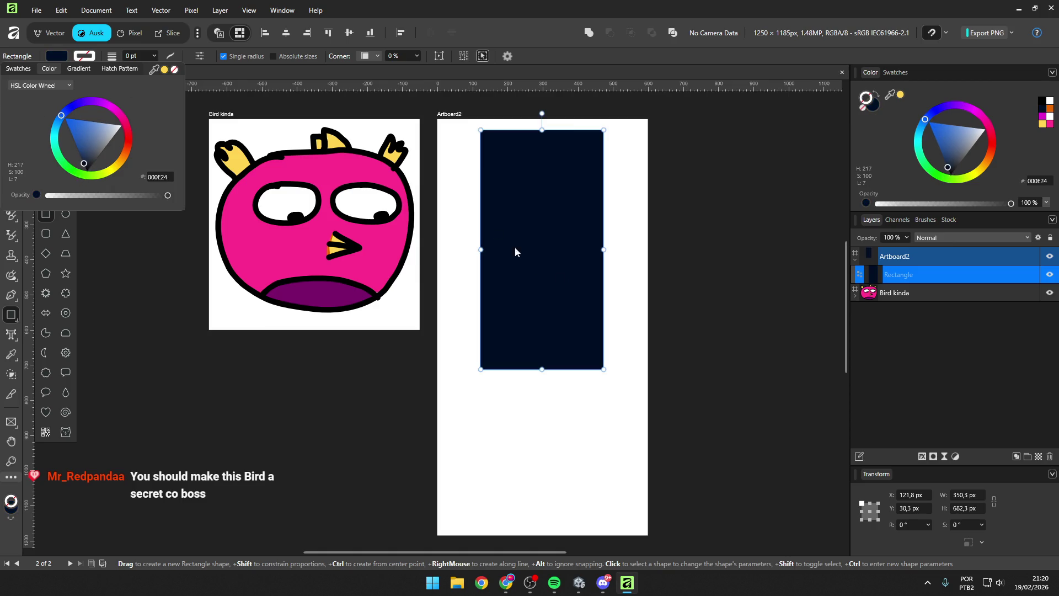
Step: Narrow the navy rectangle to about 300 px wide and Alt-drag a copy
{"action": "left_click_drag", "start_coordinate": [540, 130], "coordinate": [541, 137]}
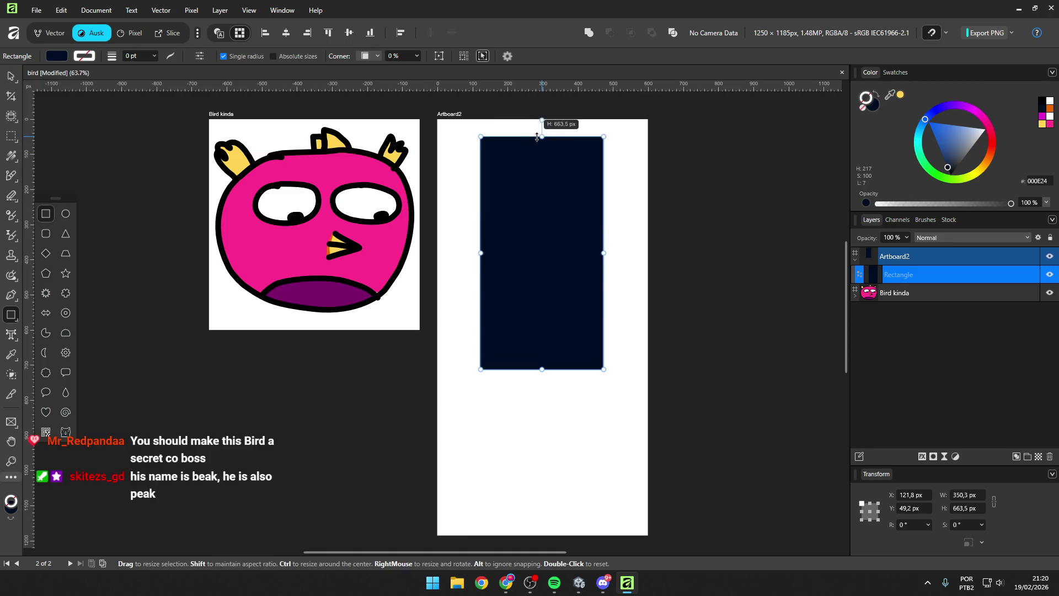
{"action": "left_click_drag", "start_coordinate": [602, 251], "coordinate": [595, 253]}
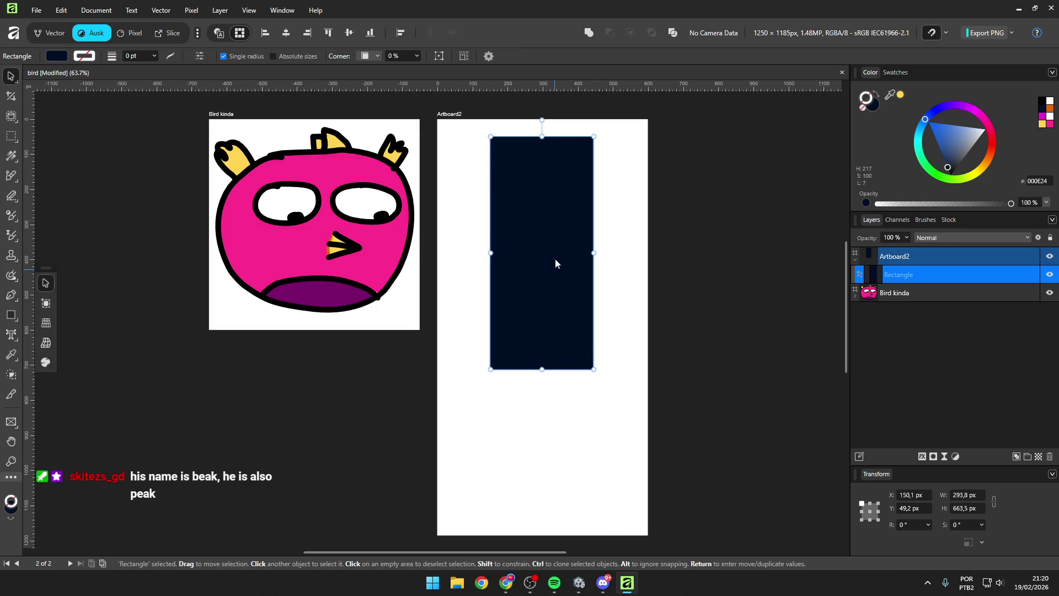
{"action": "mouse_move", "coordinate": [552, 155]}
{"action": "left_mouse_down"}
{"action": "mouse_move", "coordinate": [543, 355]}
{"action": "mouse_move", "coordinate": [602, 369]}
{"action": "mouse_move", "coordinate": [575, 361]}
{"action": "left_mouse_up"}
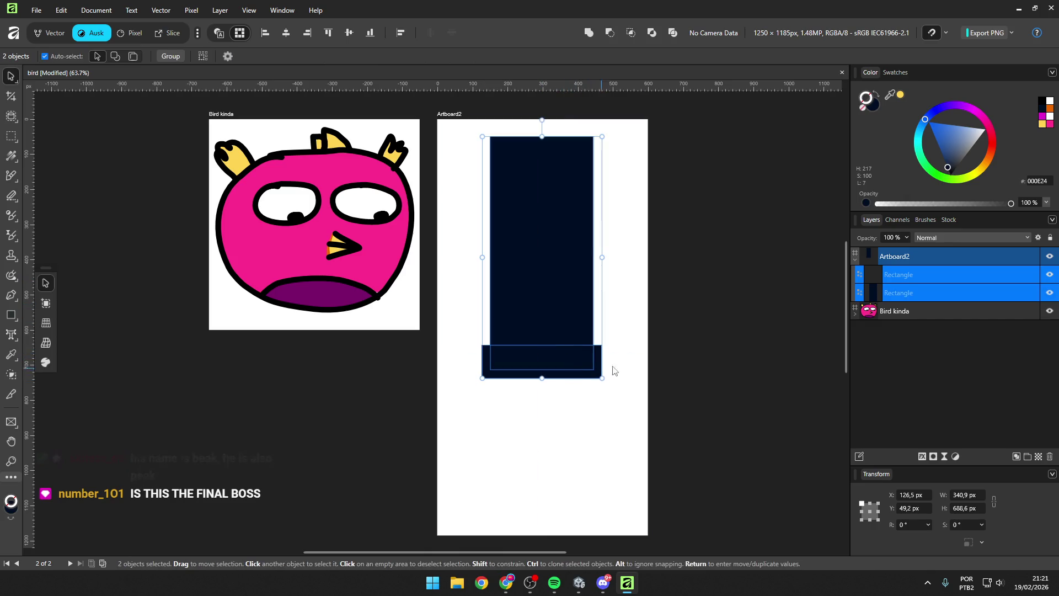
Step: Move the copy below as a short bar, stretch the tall rectangle upward, and shorten the bar
{"action": "left_click_drag", "start_coordinate": [557, 359], "coordinate": [559, 505]}
{"action": "left_click", "coordinate": [563, 317], "text": "shift"}
{"action": "left_click", "coordinate": [569, 217]}
{"action": "left_click", "coordinate": [551, 282]}
{"action": "left_click_drag", "start_coordinate": [541, 249], "coordinate": [542, 129]}
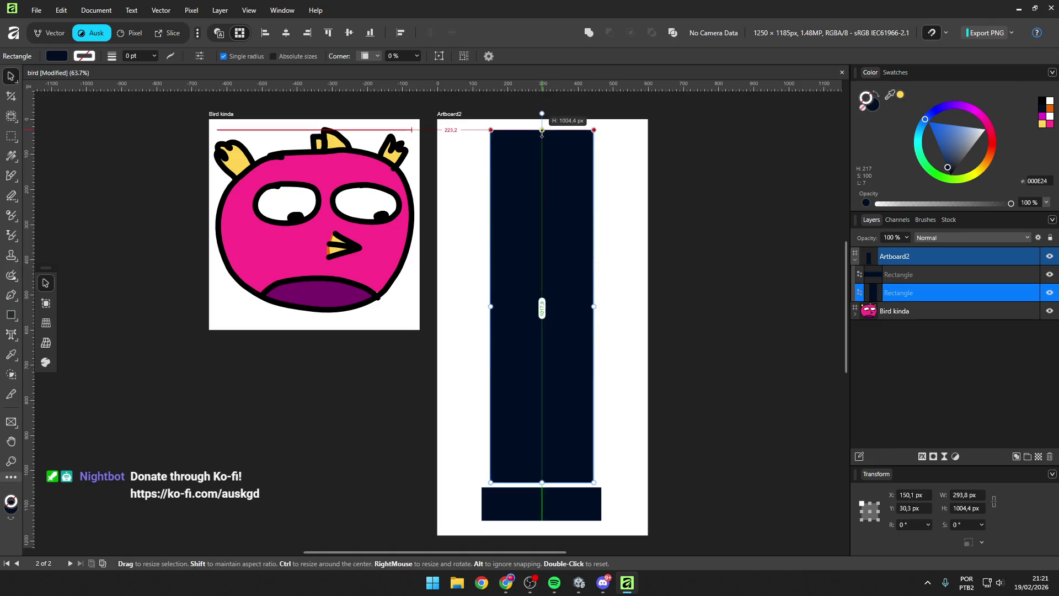
{"action": "left_click", "coordinate": [551, 502]}
{"action": "left_click_drag", "start_coordinate": [542, 520], "coordinate": [543, 509]}
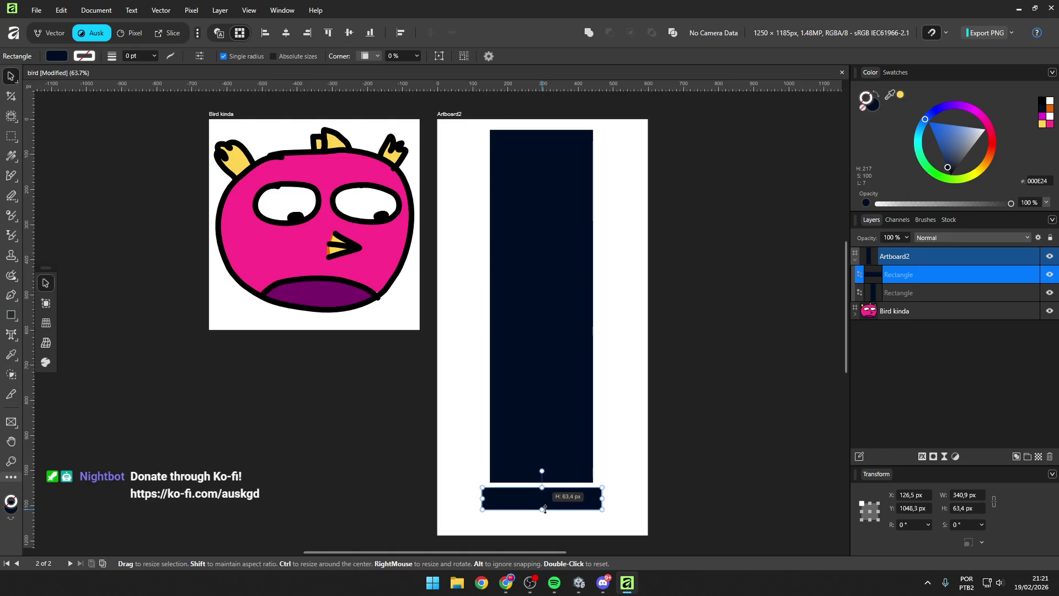
Step: Select both navy rectangles and group them with Ctrl+G
{"action": "key", "text": "ctrl+a"}
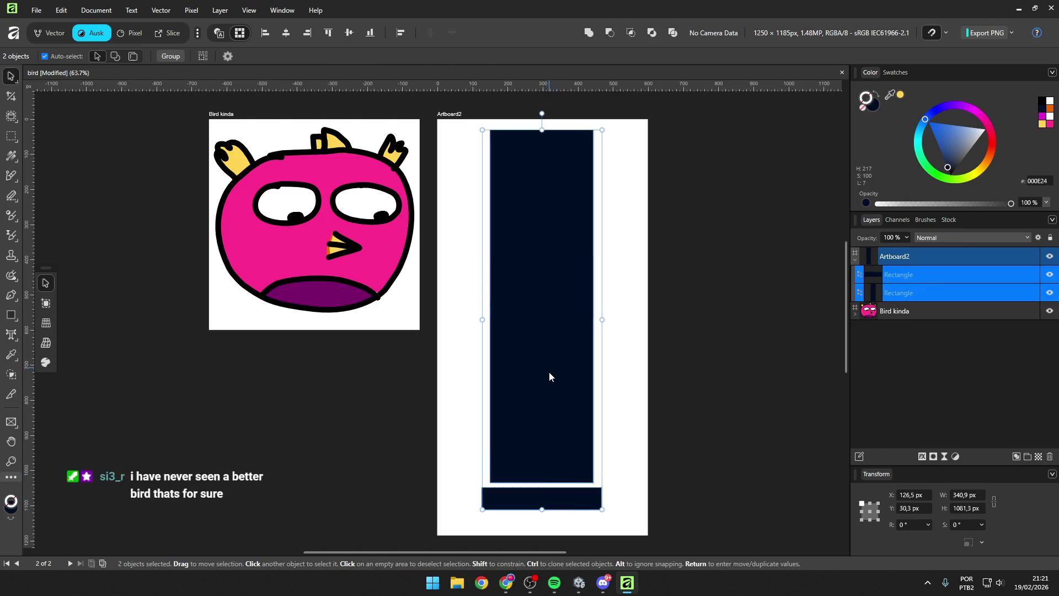
{"action": "left_click", "coordinate": [685, 452]}
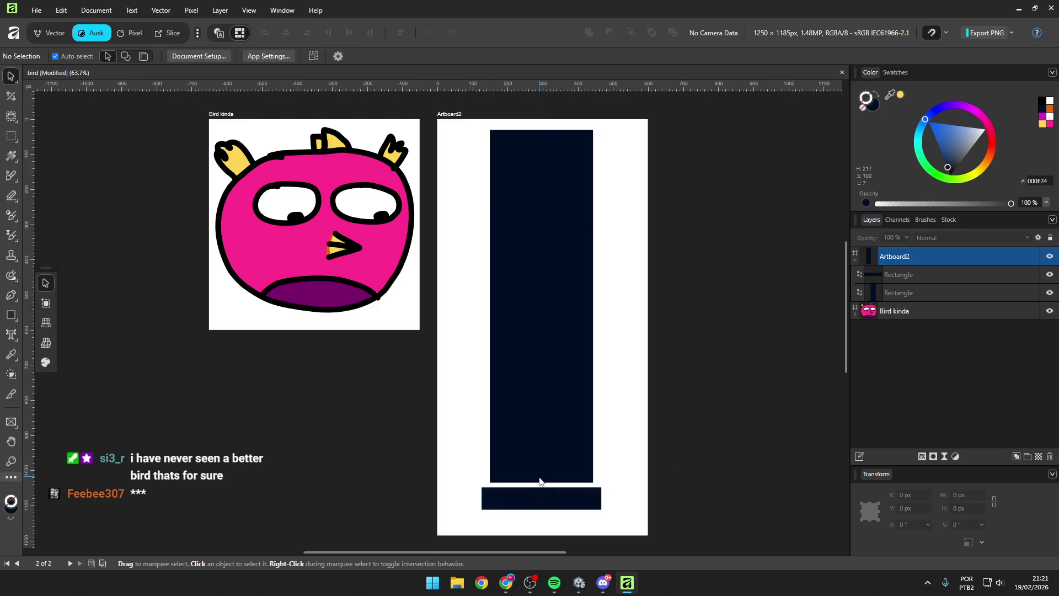
{"action": "left_click", "coordinate": [544, 496]}
{"action": "left_click", "coordinate": [547, 306], "text": "shift"}
{"action": "left_click_drag", "start_coordinate": [548, 307], "coordinate": [548, 329]}
{"action": "key", "text": "ctrl+z"}
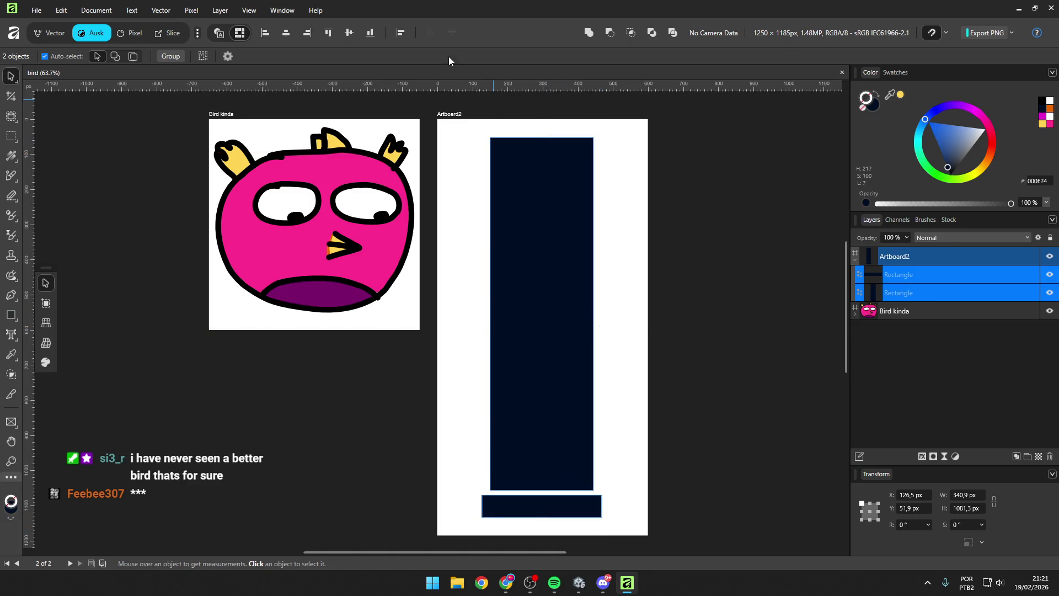
{"action": "key", "text": "ctrl+g"}
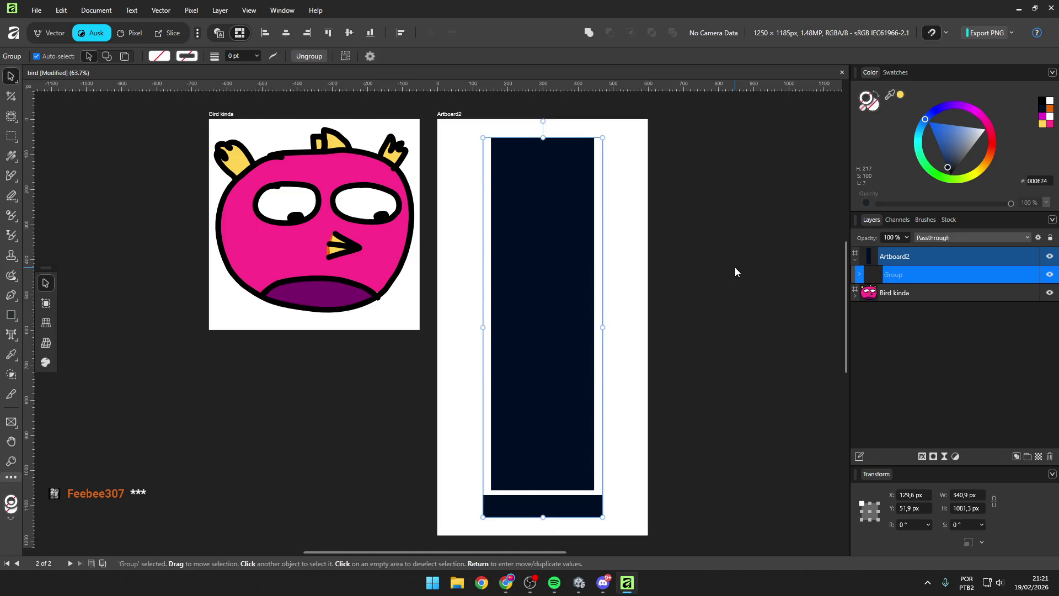
{"action": "left_click", "coordinate": [736, 272]}
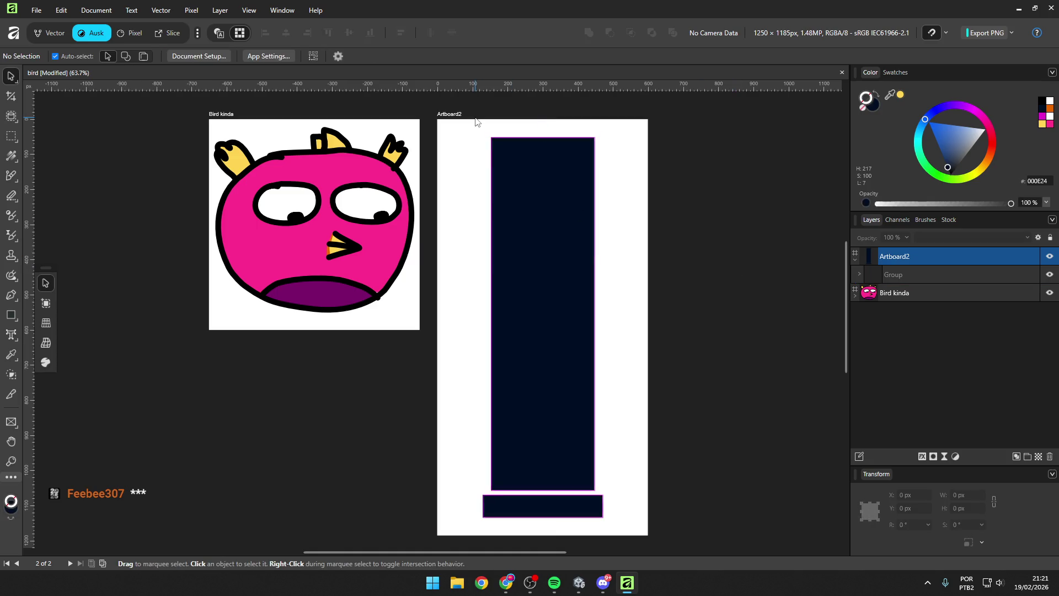
Step: Select the tall rectangle inside the group, then the bottom bar's layer
{"action": "double_click", "coordinate": [578, 250]}
{"action": "scroll", "coordinate": [546, 416], "scroll_direction": "up", "scroll_amount": 3}
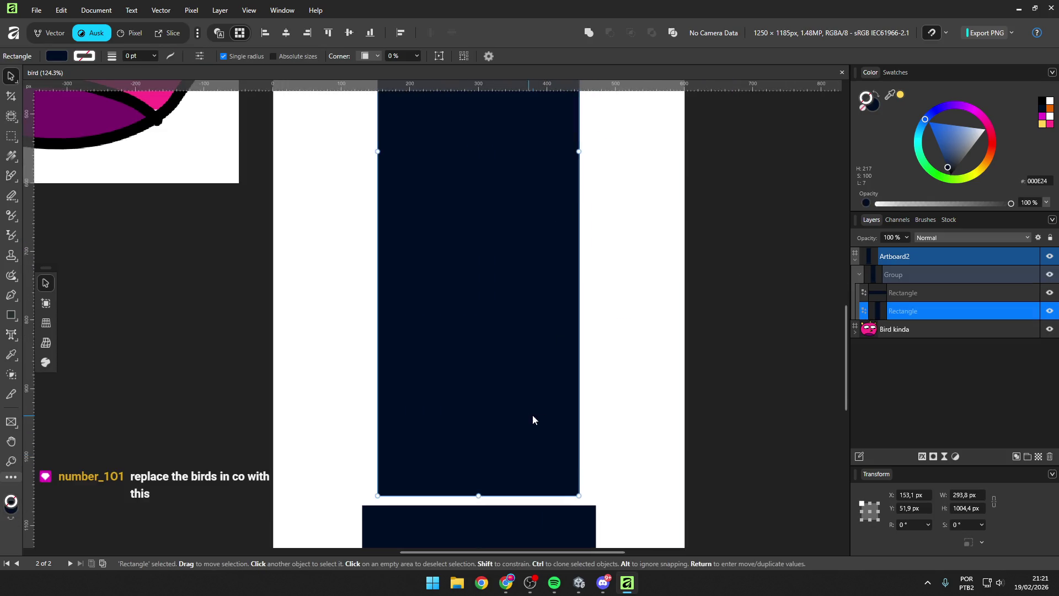
{"action": "key", "text": "b"}
{"action": "left_click", "coordinate": [919, 292]}
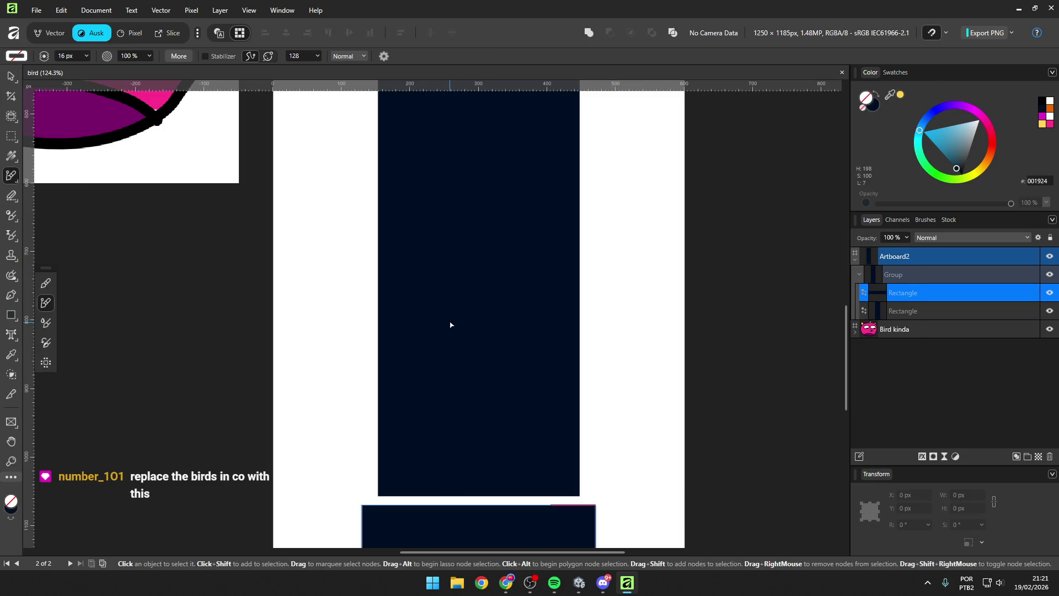
Step: Set the Paint Brush colour to a light cyan
{"action": "scroll", "coordinate": [450, 324], "scroll_direction": "up", "scroll_amount": 1}
{"action": "left_click", "coordinate": [931, 137]}
{"action": "mouse_move", "coordinate": [930, 136]}
{"action": "left_mouse_down"}
{"action": "mouse_move", "coordinate": [925, 126]}
{"action": "mouse_move", "coordinate": [919, 138]}
{"action": "left_mouse_up"}
{"action": "scroll", "coordinate": [451, 314], "scroll_direction": "down", "scroll_amount": 2}
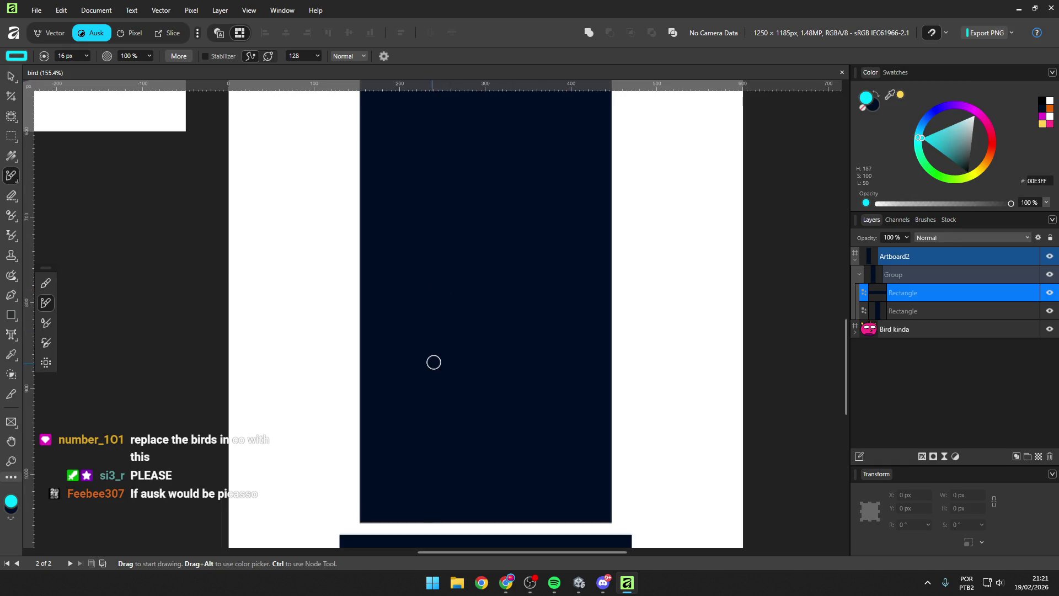
{"action": "left_click", "coordinate": [950, 126]}
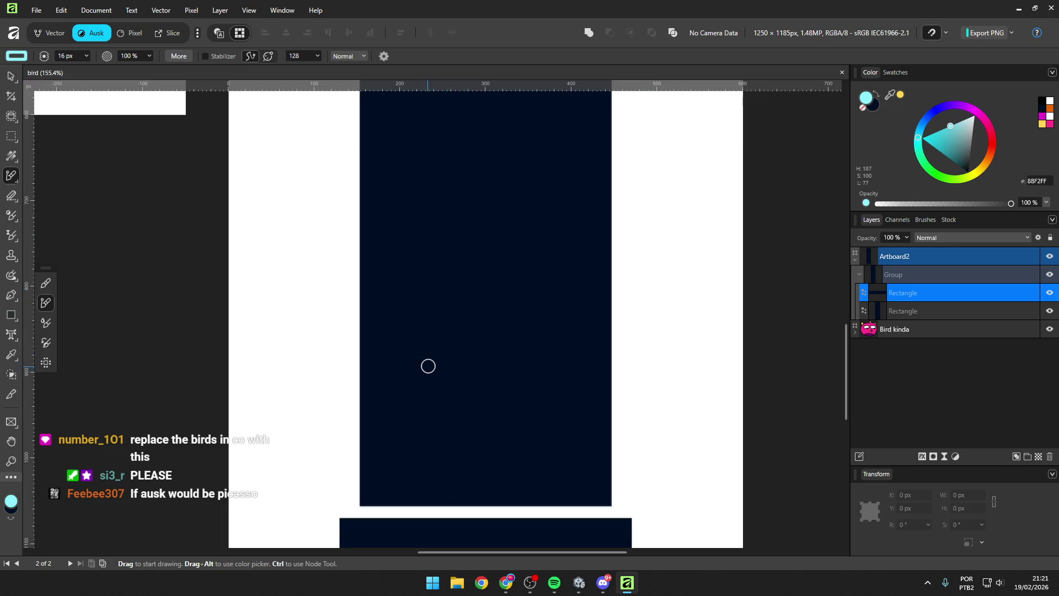
{"action": "scroll", "coordinate": [442, 369], "scroll_direction": "down", "scroll_amount": 2}
{"action": "scroll", "coordinate": [450, 355], "scroll_direction": "up", "scroll_amount": 2}
{"action": "scroll", "coordinate": [441, 331], "scroll_direction": "down", "scroll_amount": 2}
{"action": "scroll", "coordinate": [433, 310], "scroll_direction": "down", "scroll_amount": 1}
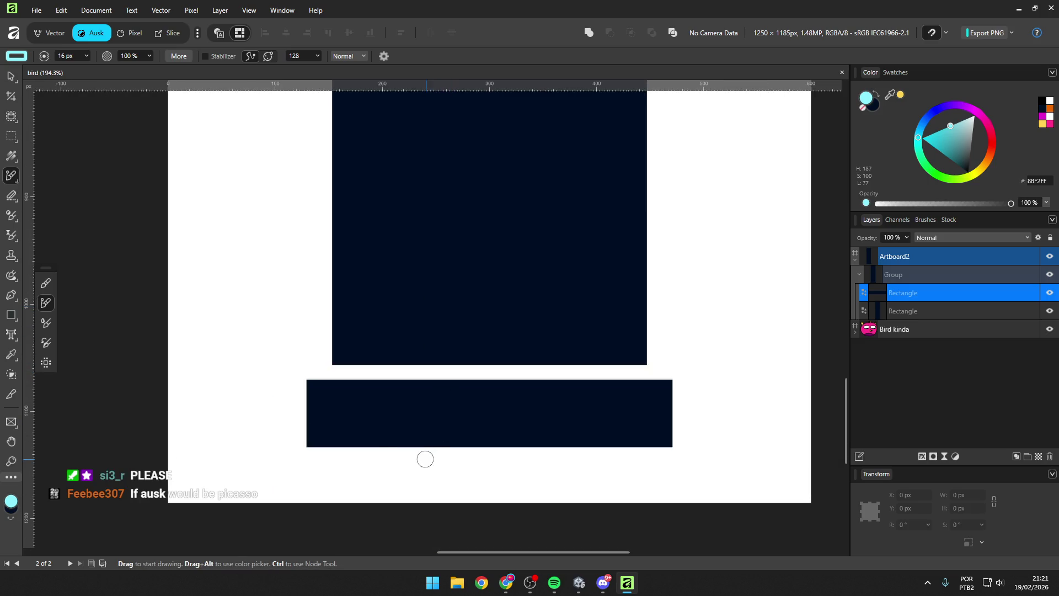
Step: Paint two cyan square windows low on the tall navy rectangle
{"action": "left_click_drag", "start_coordinate": [410, 241], "coordinate": [410, 287]}
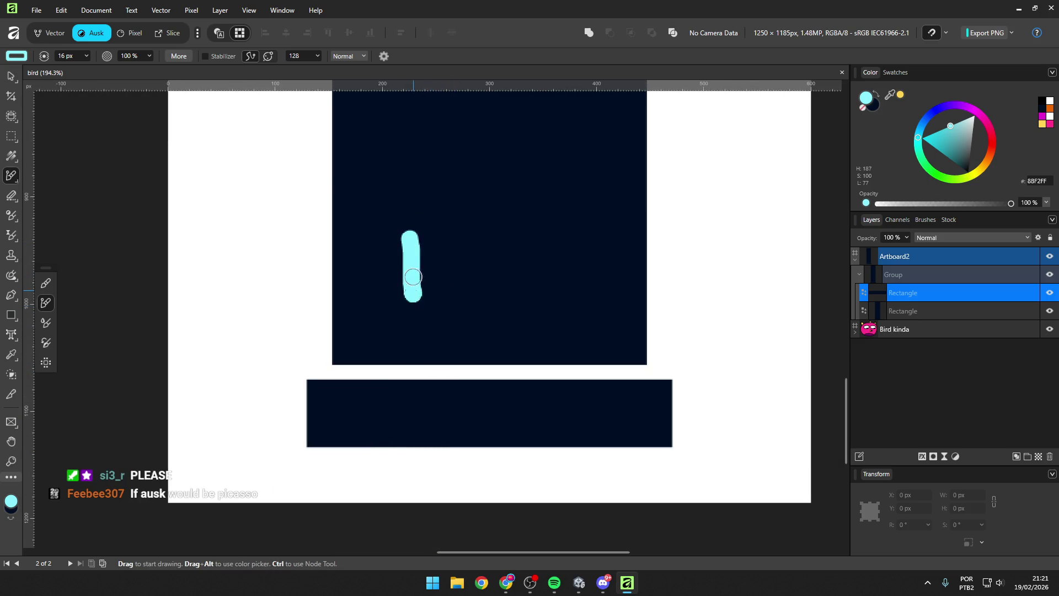
{"action": "key", "text": "ctrl+z"}
{"action": "mouse_move", "coordinate": [410, 235]}
{"action": "left_mouse_down"}
{"action": "mouse_move", "coordinate": [410, 285]}
{"action": "mouse_move", "coordinate": [474, 226]}
{"action": "mouse_move", "coordinate": [415, 248]}
{"action": "mouse_move", "coordinate": [436, 270]}
{"action": "mouse_move", "coordinate": [461, 261]}
{"action": "mouse_move", "coordinate": [464, 278]}
{"action": "left_mouse_up"}
{"action": "left_click_drag", "start_coordinate": [521, 221], "coordinate": [514, 302]}
{"action": "key", "text": "ctrl+z"}
{"action": "mouse_move", "coordinate": [518, 219]}
{"action": "left_mouse_down"}
{"action": "mouse_move", "coordinate": [579, 221]}
{"action": "mouse_move", "coordinate": [590, 290]}
{"action": "mouse_move", "coordinate": [510, 289]}
{"action": "mouse_move", "coordinate": [518, 232]}
{"action": "mouse_move", "coordinate": [580, 239]}
{"action": "mouse_move", "coordinate": [524, 272]}
{"action": "mouse_move", "coordinate": [584, 279]}
{"action": "left_mouse_up"}
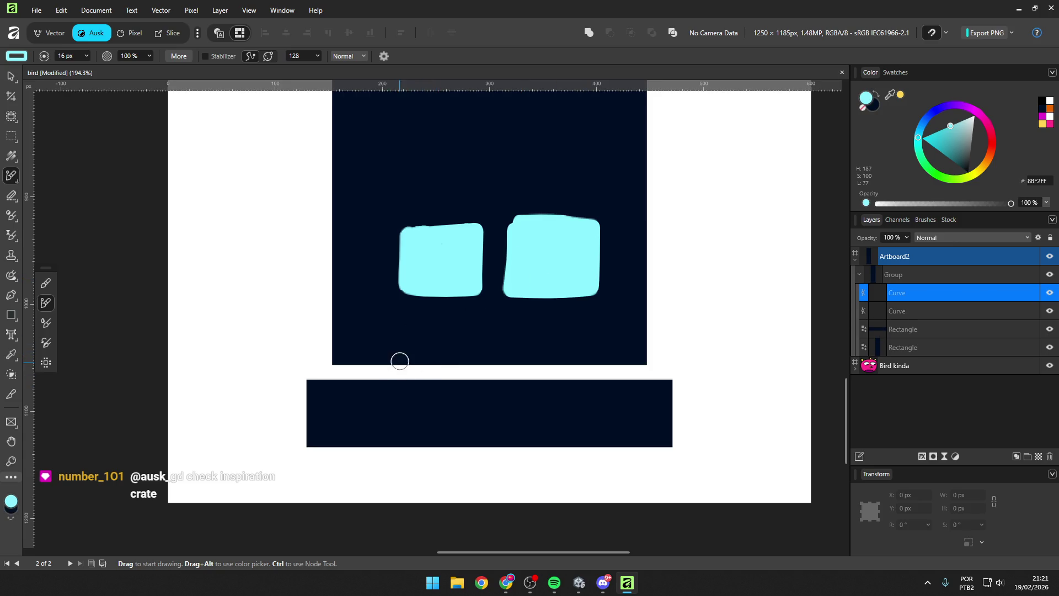
Step: Paint a row of cyan V-shaped drips hanging beneath the navy bar
{"action": "scroll", "coordinate": [381, 342], "scroll_direction": "down", "scroll_amount": 1}
{"action": "mouse_move", "coordinate": [338, 431]}
{"action": "left_mouse_down"}
{"action": "mouse_move", "coordinate": [343, 441]}
{"action": "mouse_move", "coordinate": [369, 429]}
{"action": "mouse_move", "coordinate": [396, 465]}
{"action": "mouse_move", "coordinate": [418, 424]}
{"action": "left_mouse_up"}
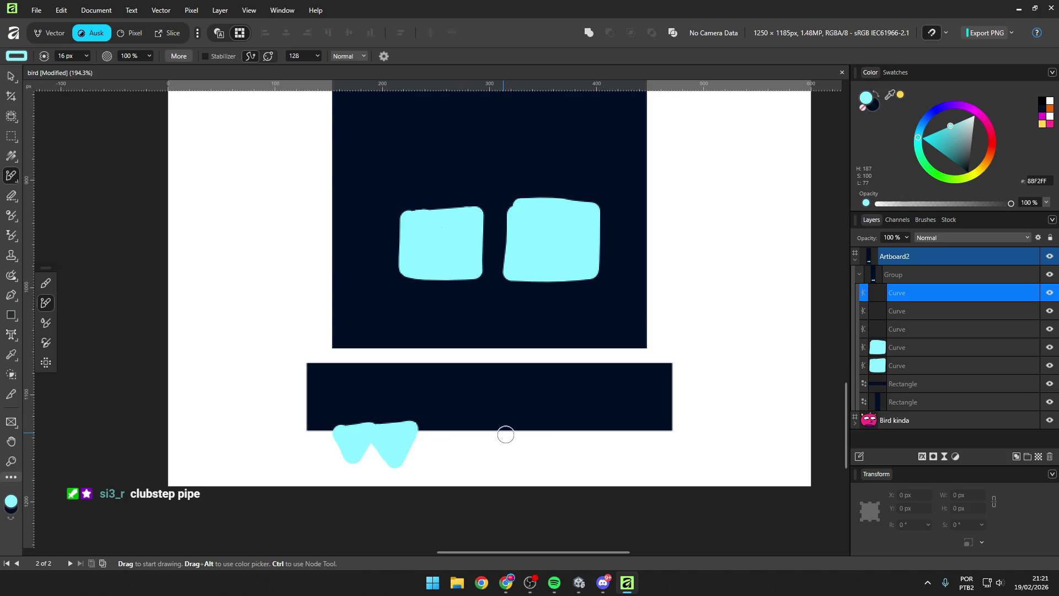
{"action": "mouse_move", "coordinate": [573, 421]}
{"action": "left_mouse_down"}
{"action": "mouse_move", "coordinate": [612, 420]}
{"action": "mouse_move", "coordinate": [637, 452]}
{"action": "mouse_move", "coordinate": [654, 422]}
{"action": "left_mouse_up"}
{"action": "mouse_move", "coordinate": [463, 431]}
{"action": "left_mouse_down"}
{"action": "mouse_move", "coordinate": [485, 445]}
{"action": "mouse_move", "coordinate": [474, 429]}
{"action": "mouse_move", "coordinate": [539, 440]}
{"action": "mouse_move", "coordinate": [564, 424]}
{"action": "left_mouse_up"}
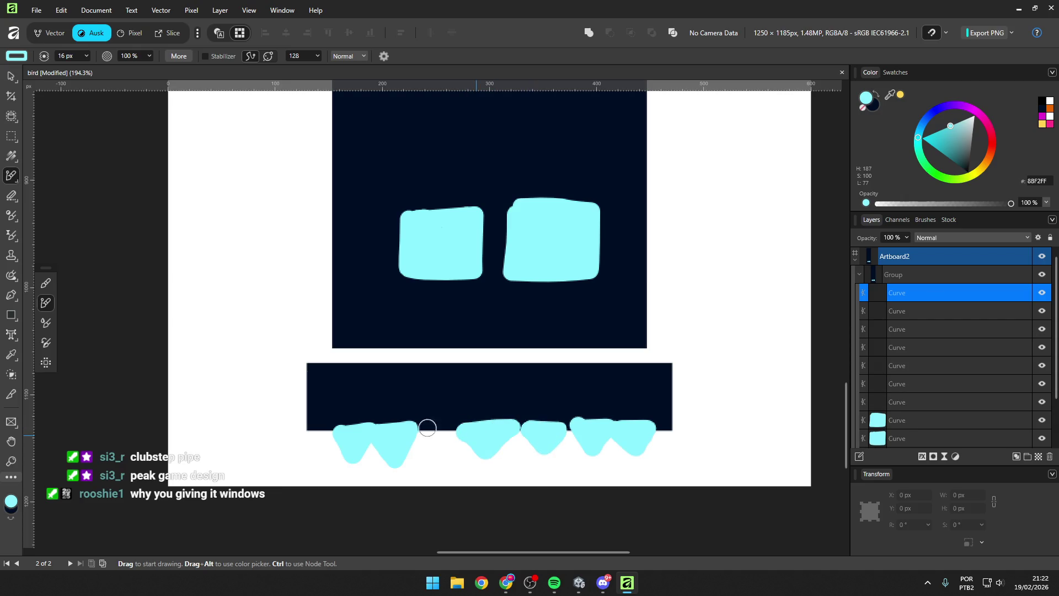
{"action": "left_click_drag", "start_coordinate": [438, 428], "coordinate": [420, 424]}
{"action": "scroll", "coordinate": [421, 362], "scroll_direction": "down", "scroll_amount": 5}
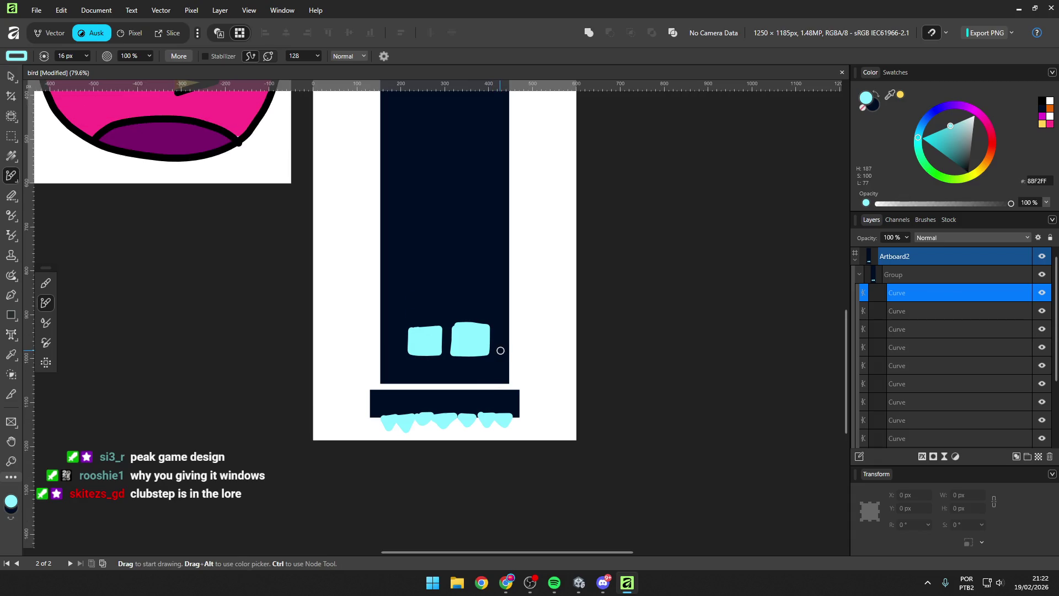
{"action": "scroll", "coordinate": [500, 345], "scroll_direction": "down", "scroll_amount": 1}
Step: Rename Artboard2 to 'Pipe' in the Layers panel
{"action": "key", "text": "v"}
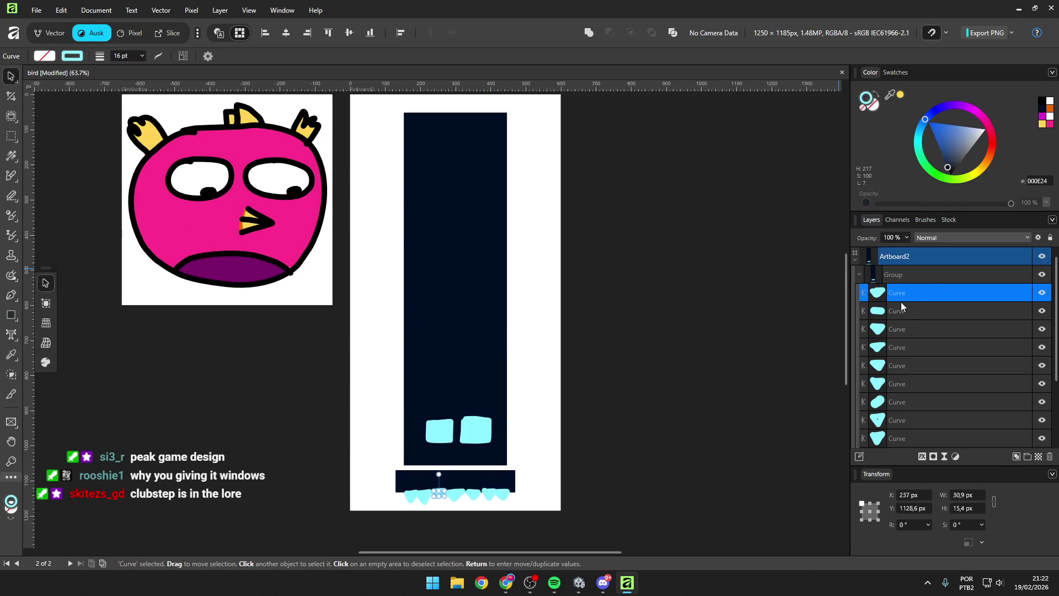
{"action": "left_click", "coordinate": [859, 275]}
{"action": "left_click", "coordinate": [905, 273]}
{"action": "scroll", "coordinate": [902, 274], "scroll_direction": "down", "scroll_amount": 1}
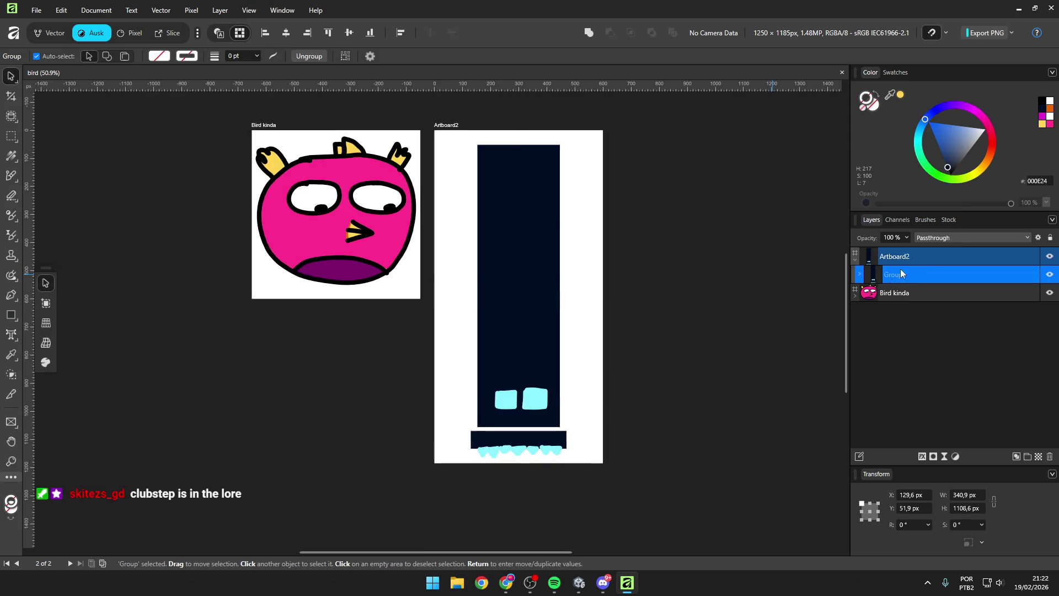
{"action": "left_click", "coordinate": [856, 258]}
{"action": "double_click", "coordinate": [931, 255]}
{"action": "type", "text": "Pipe"}
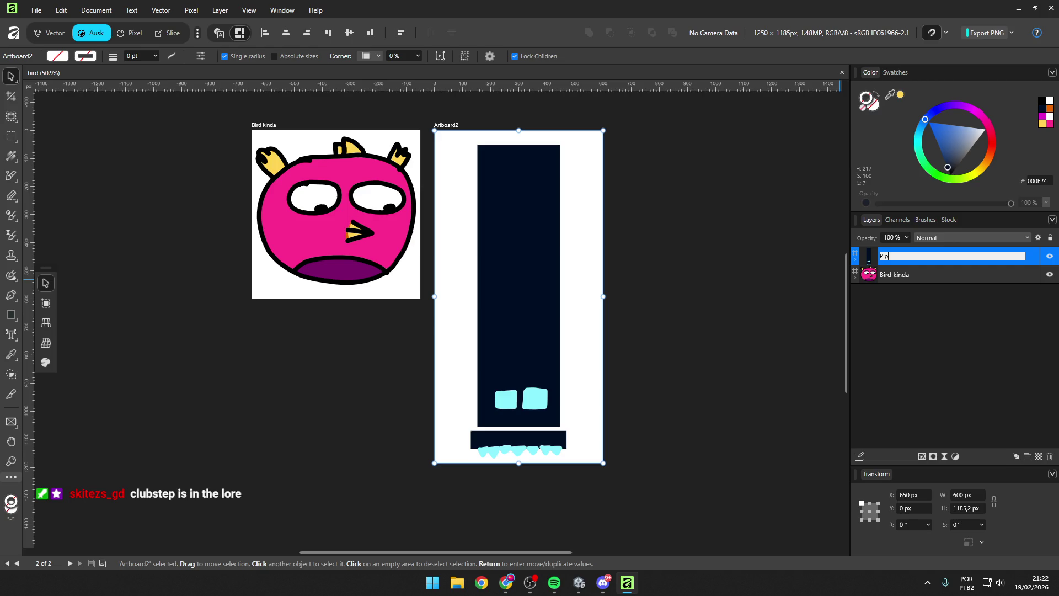
{"action": "key", "text": "Return"}
Step: Select the bird group and open its PNG export settings at 572 × 529 px
{"action": "left_click", "coordinate": [351, 192]}
{"action": "scroll", "coordinate": [325, 153], "scroll_direction": "up", "scroll_amount": 1}
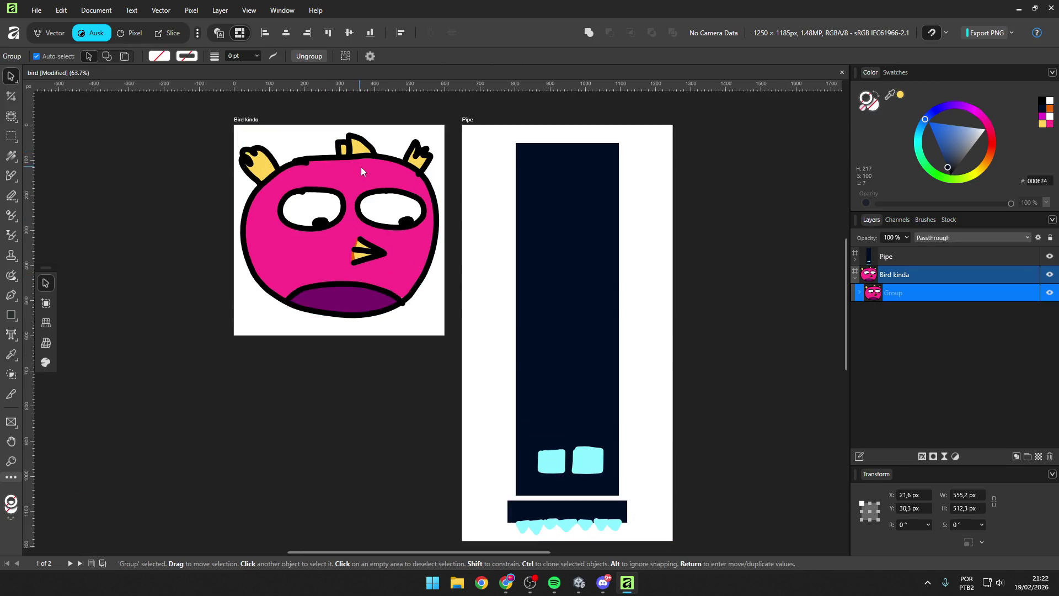
{"action": "left_click", "coordinate": [1012, 32]}
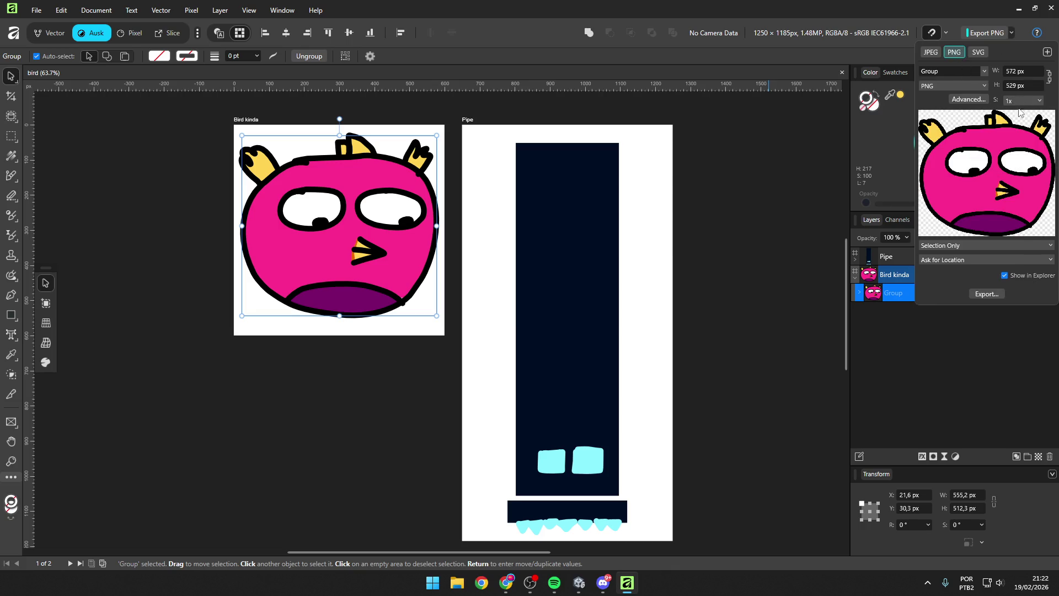
Step: Export the bird group as Bird.png and the pipe group as Pipe.png into ART STUFF
{"action": "left_click", "coordinate": [974, 294]}
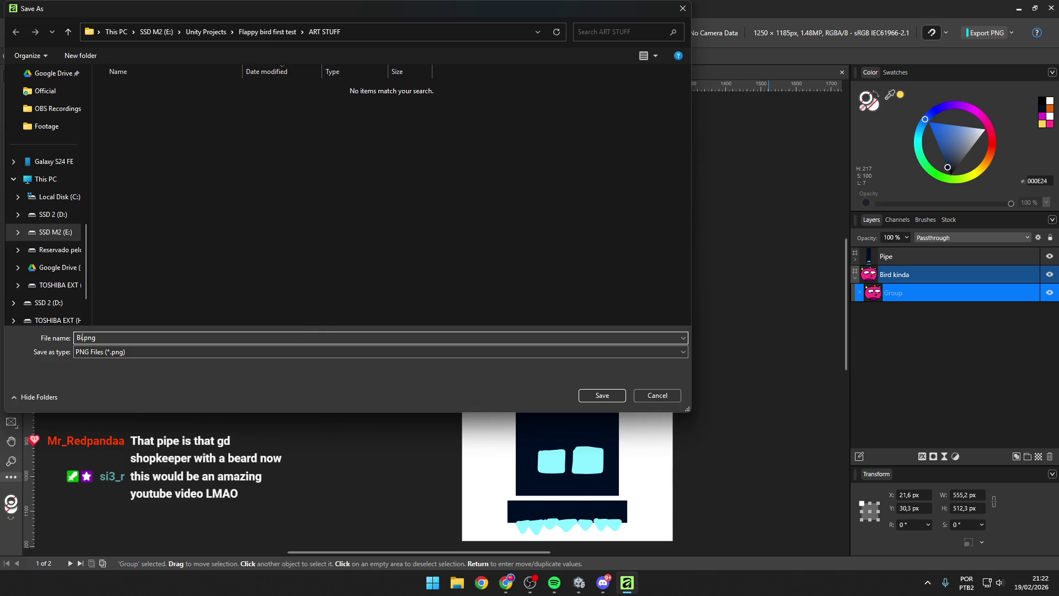
{"action": "key", "text": "Return"}
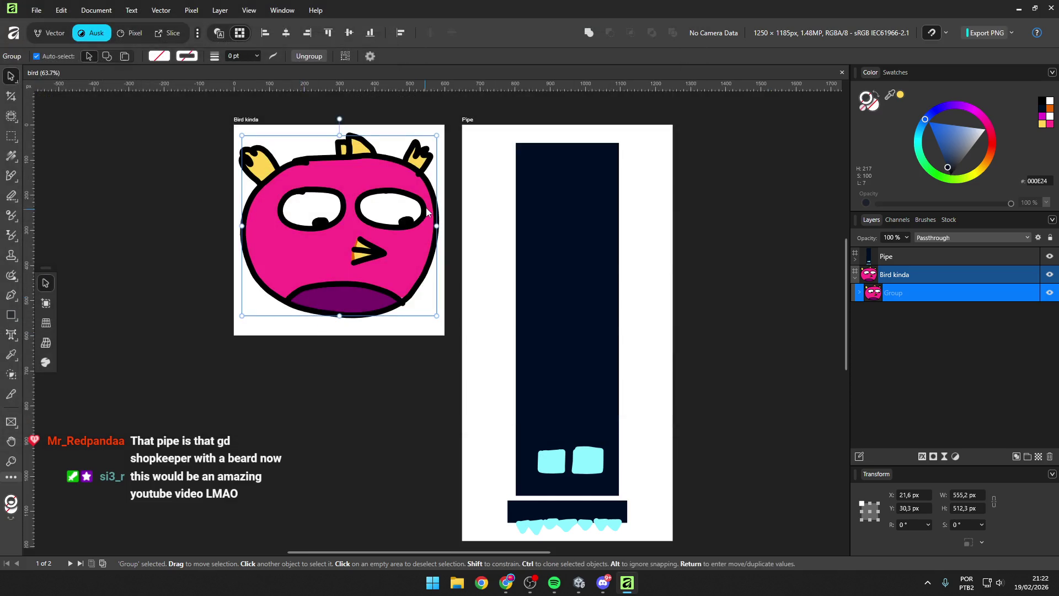
{"action": "left_click", "coordinate": [597, 195]}
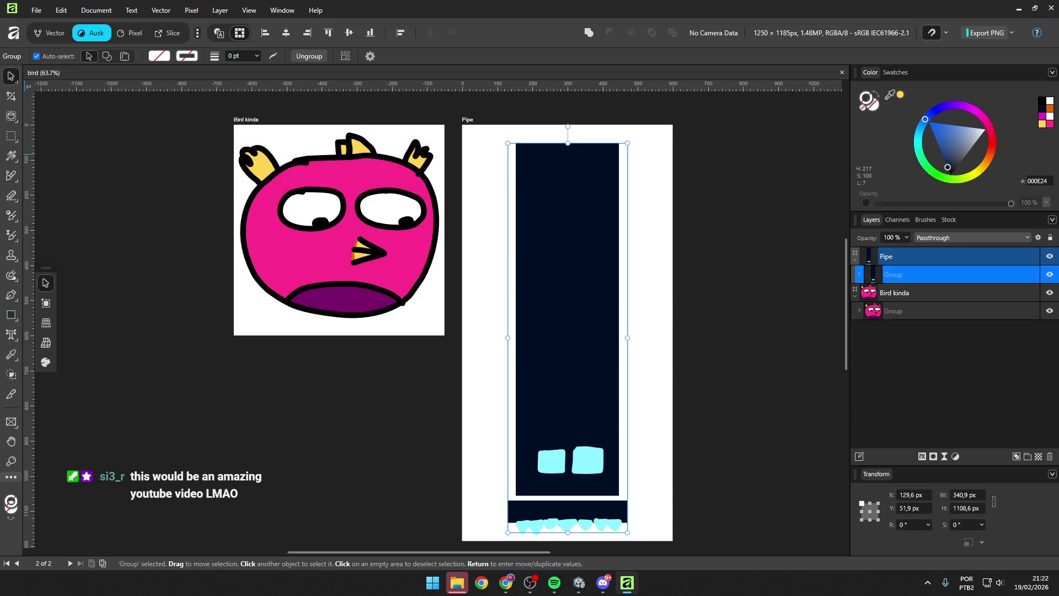
{"action": "left_click", "coordinate": [1013, 33]}
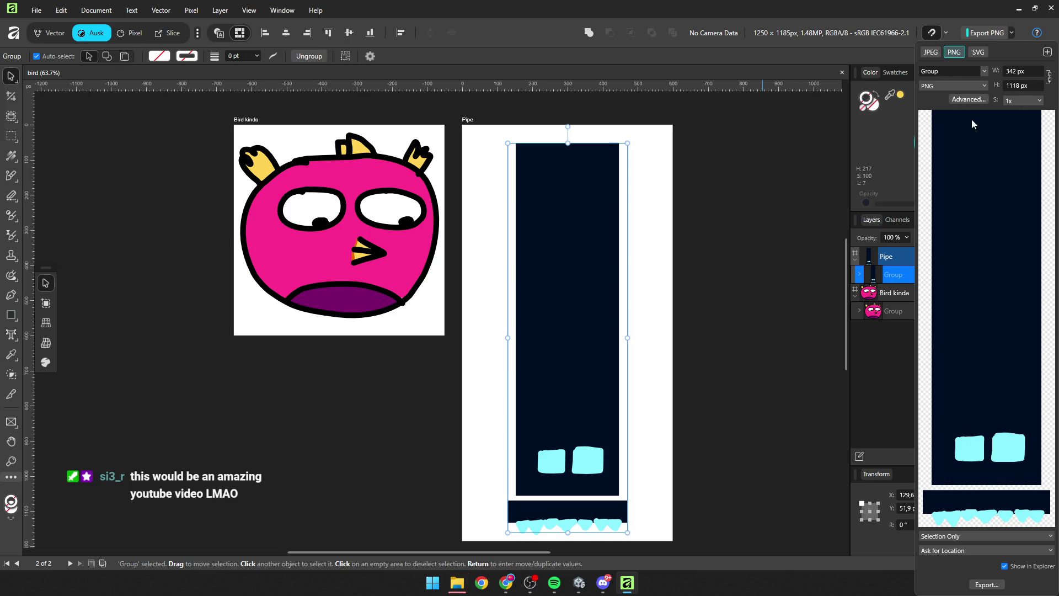
{"action": "left_click", "coordinate": [985, 585]}
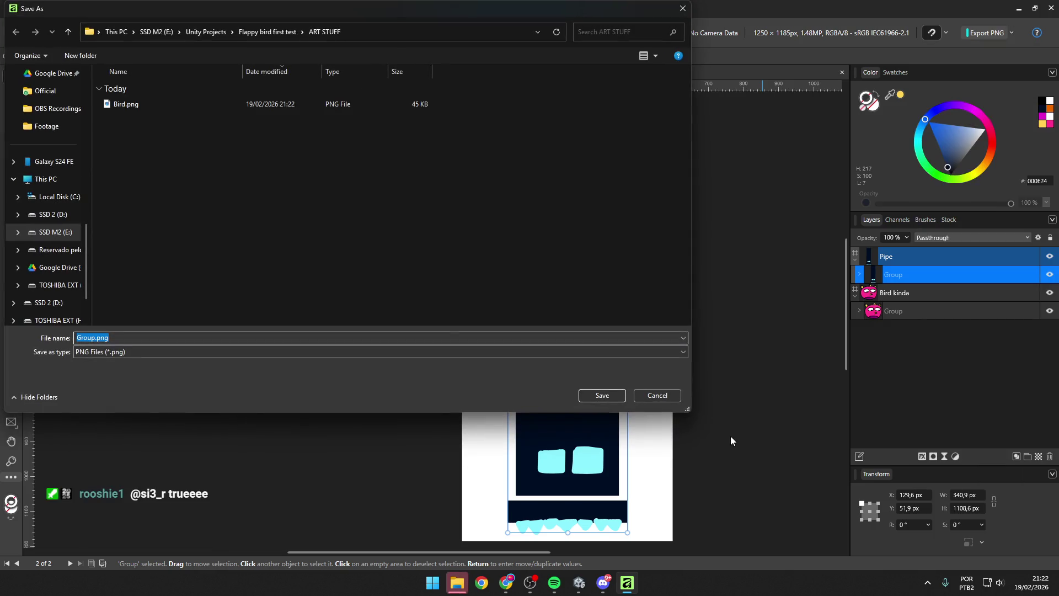
{"action": "type", "text": "Pipe"}
{"action": "key", "text": "Return"}
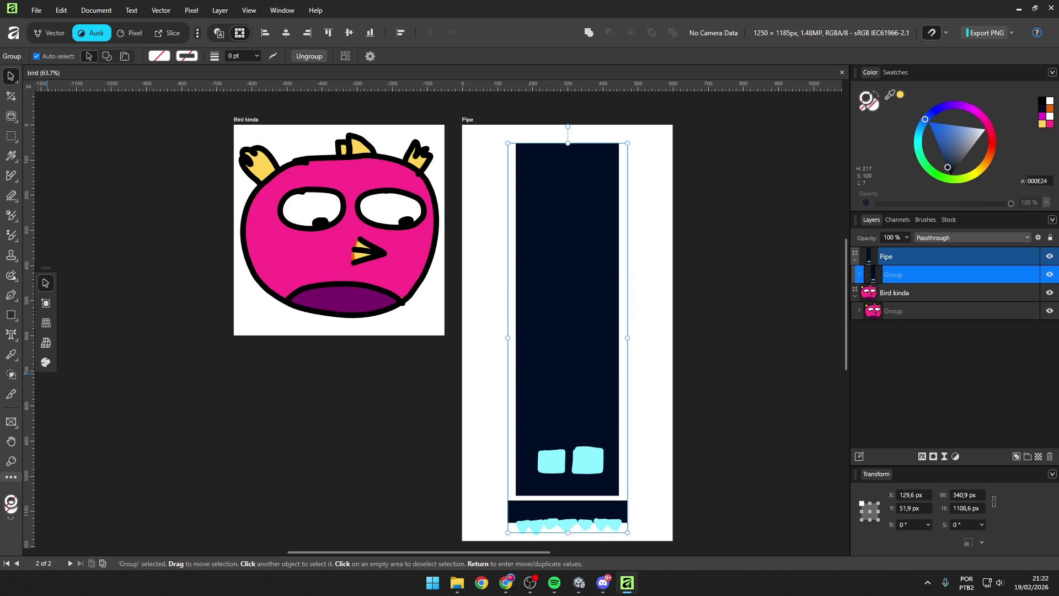
{"action": "left_click", "coordinate": [684, 240]}
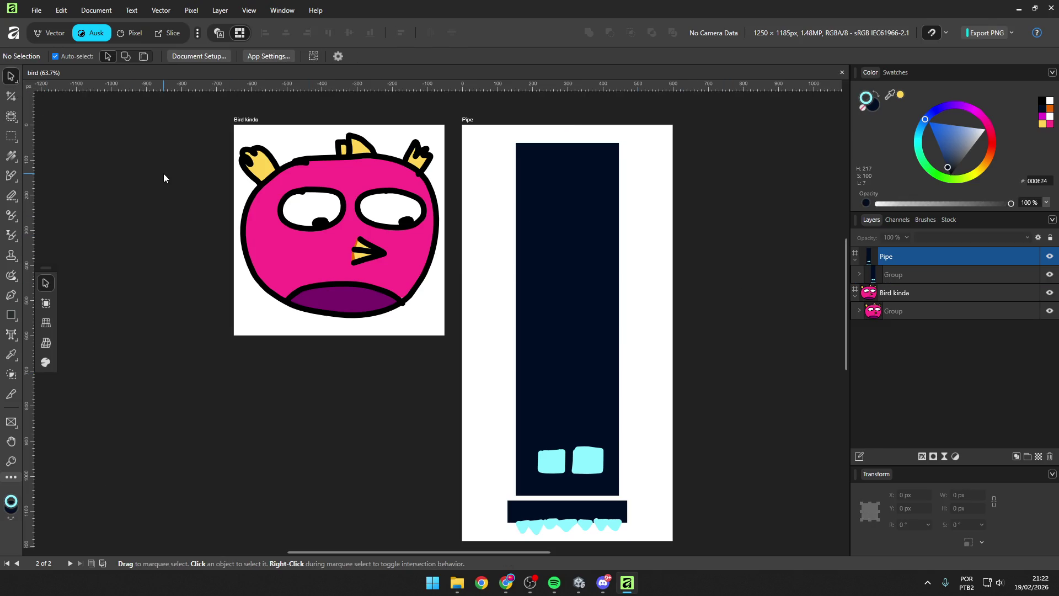
{"action": "left_click", "coordinate": [353, 204]}
{"action": "left_click", "coordinate": [546, 206]}
{"action": "left_click", "coordinate": [506, 583]}
{"action": "left_click", "coordinate": [530, 583]}
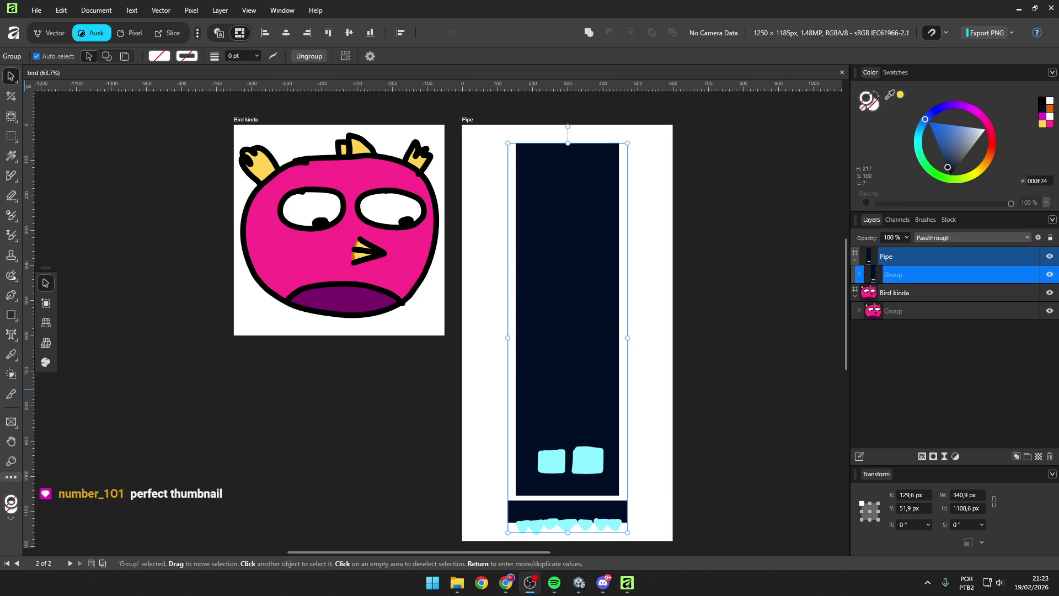
{"action": "left_click", "coordinate": [265, 343]}
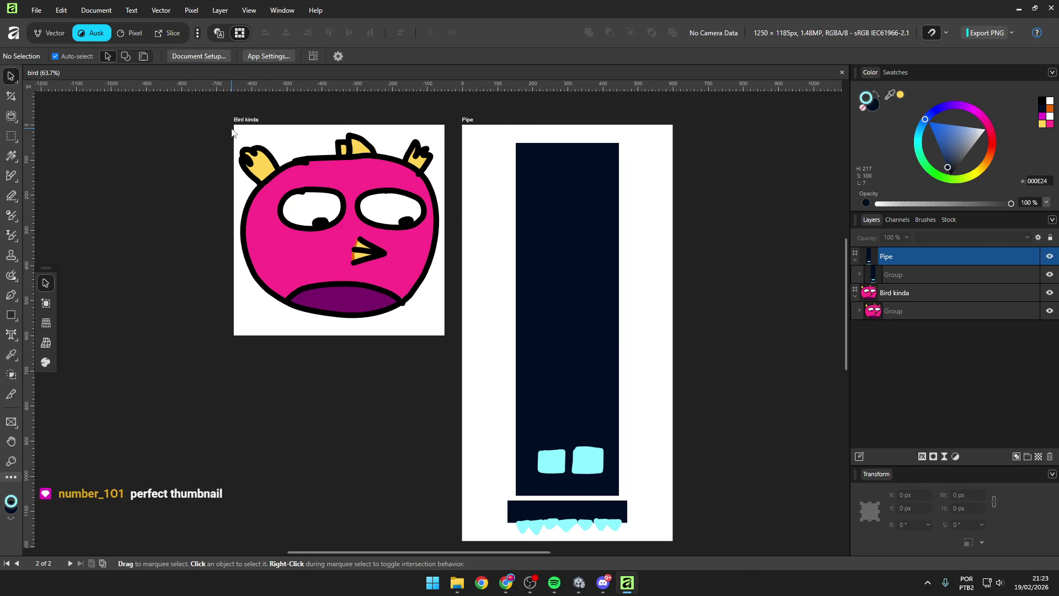
{"action": "scroll", "coordinate": [241, 153], "scroll_direction": "up", "scroll_amount": 2}
{"action": "scroll", "coordinate": [312, 214], "scroll_direction": "up", "scroll_amount": 2}
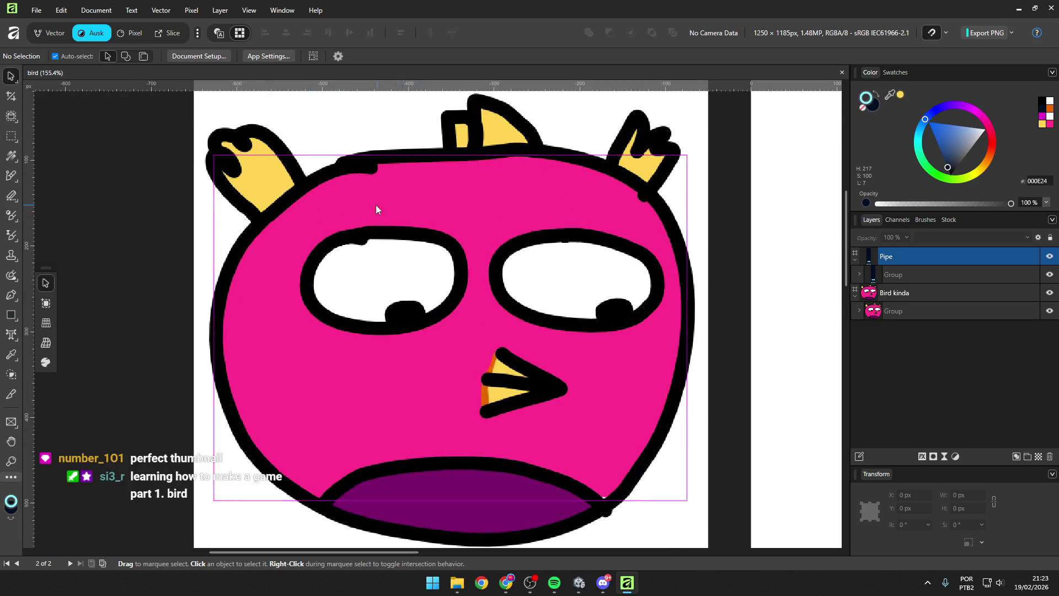
{"action": "scroll", "coordinate": [319, 203], "scroll_direction": "down", "scroll_amount": 2}
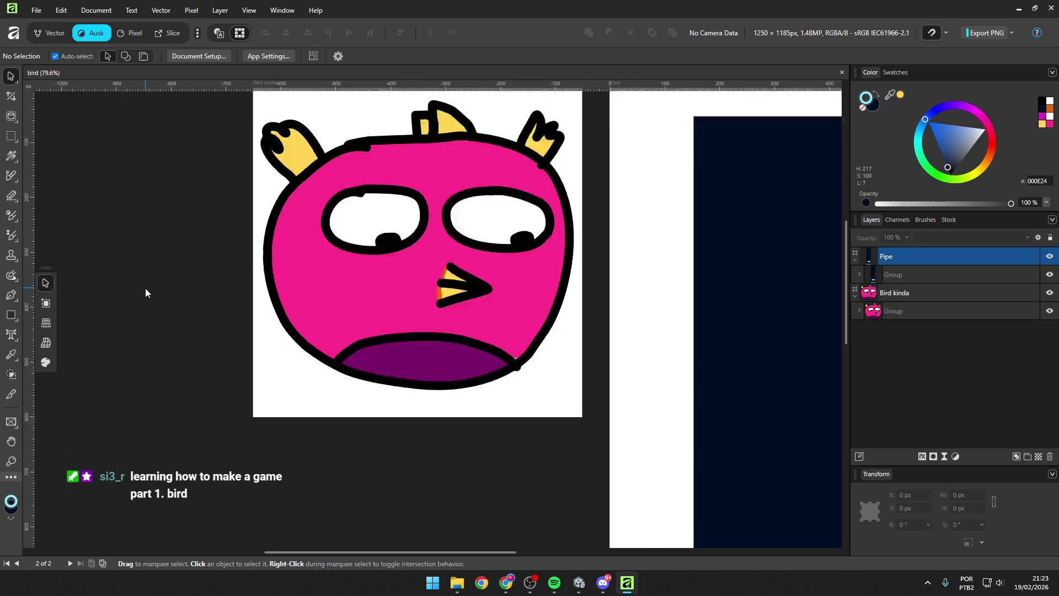
{"action": "scroll", "coordinate": [144, 289], "scroll_direction": "down", "scroll_amount": 3}
{"action": "scroll", "coordinate": [135, 301], "scroll_direction": "up", "scroll_amount": 1}
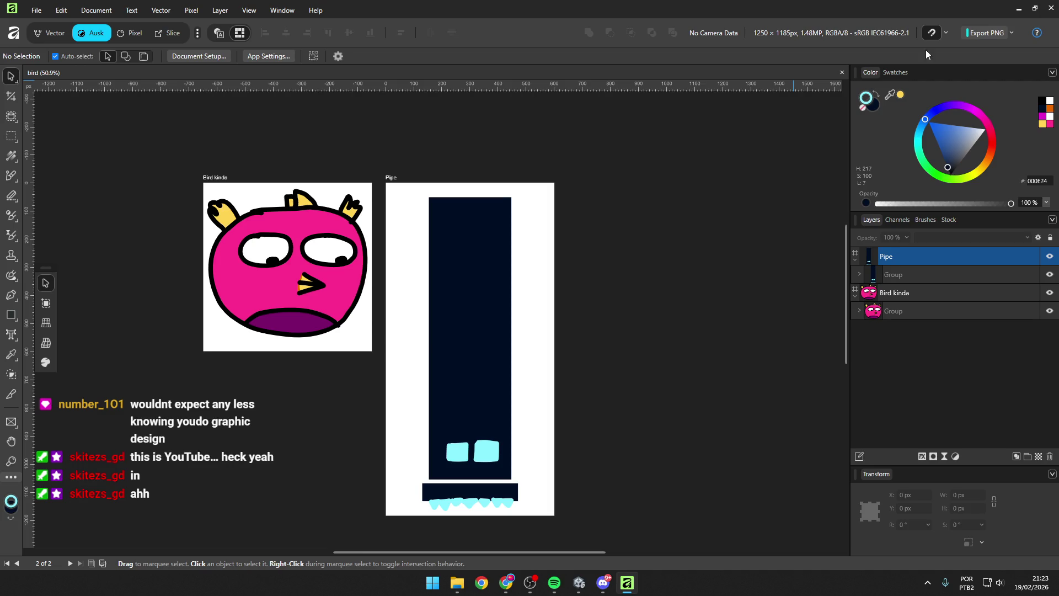
{"action": "scroll", "coordinate": [584, 144], "scroll_direction": "down", "scroll_amount": 1}
{"action": "scroll", "coordinate": [430, 453], "scroll_direction": "up", "scroll_amount": 2}
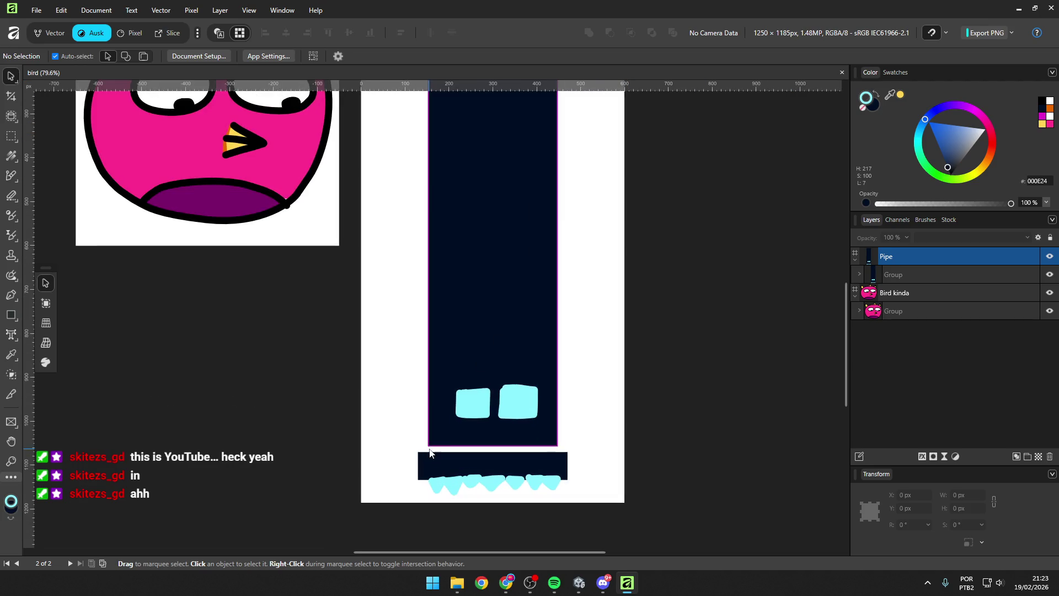
{"action": "scroll", "coordinate": [474, 341], "scroll_direction": "down", "scroll_amount": 2}
{"action": "left_click", "coordinate": [478, 336]}
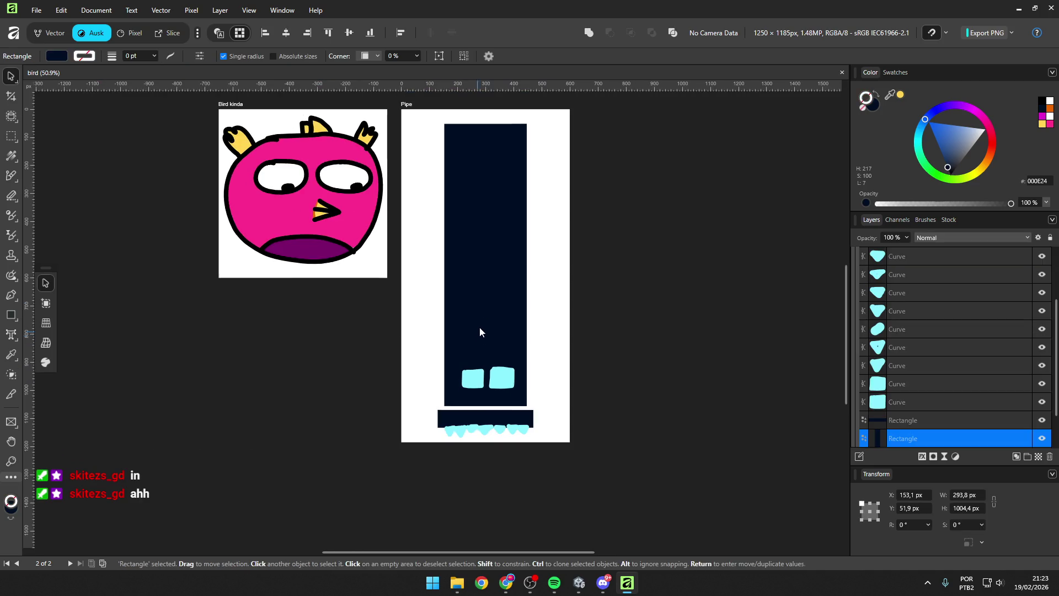
{"action": "mouse_move", "coordinate": [486, 122]}
{"action": "left_mouse_down"}
{"action": "mouse_move", "coordinate": [485, 326]}
{"action": "mouse_move", "coordinate": [500, 356]}
{"action": "left_mouse_up"}
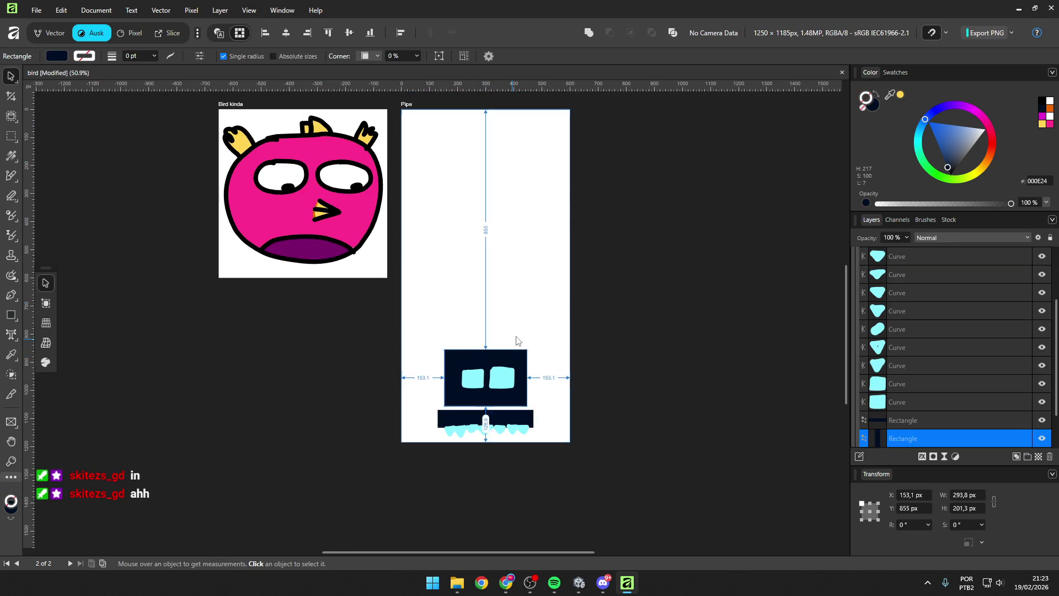
{"action": "key", "text": "ctrl+z"}
{"action": "scroll", "coordinate": [467, 380], "scroll_direction": "up", "scroll_amount": 6}
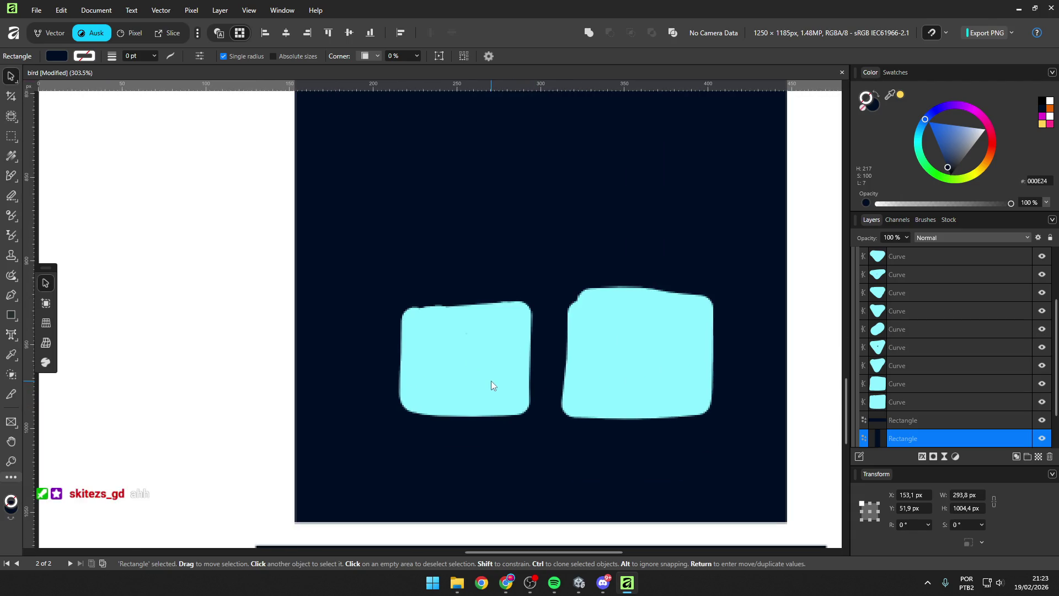
{"action": "scroll", "coordinate": [491, 381], "scroll_direction": "down", "scroll_amount": 4}
{"action": "left_click", "coordinate": [1022, 8]}
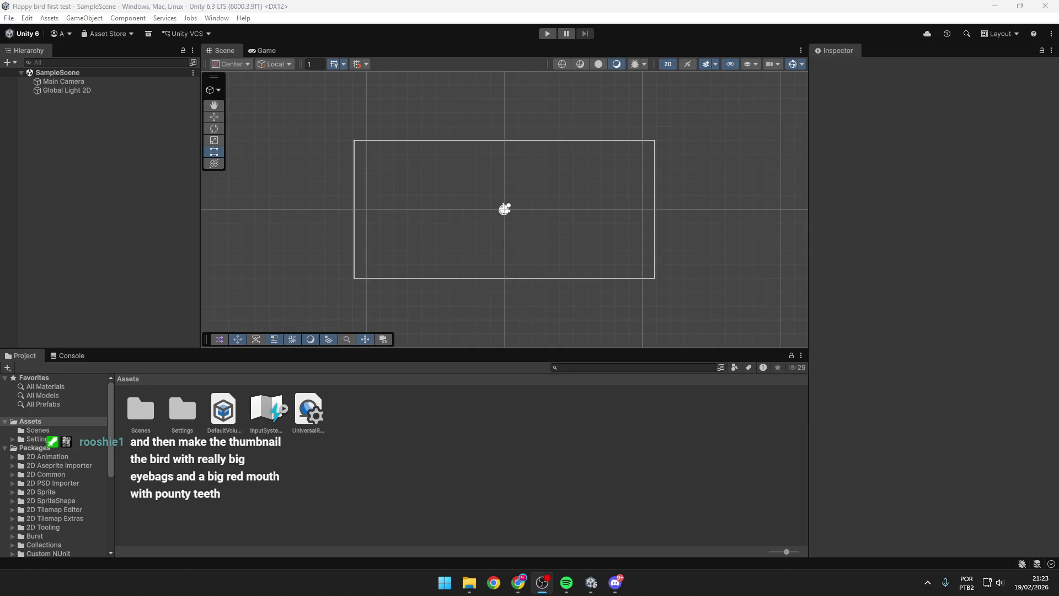
Step: Return to the Unity editor and open the Assets folder's context menu in the Project panel
{"action": "left_click", "coordinate": [138, 384]}
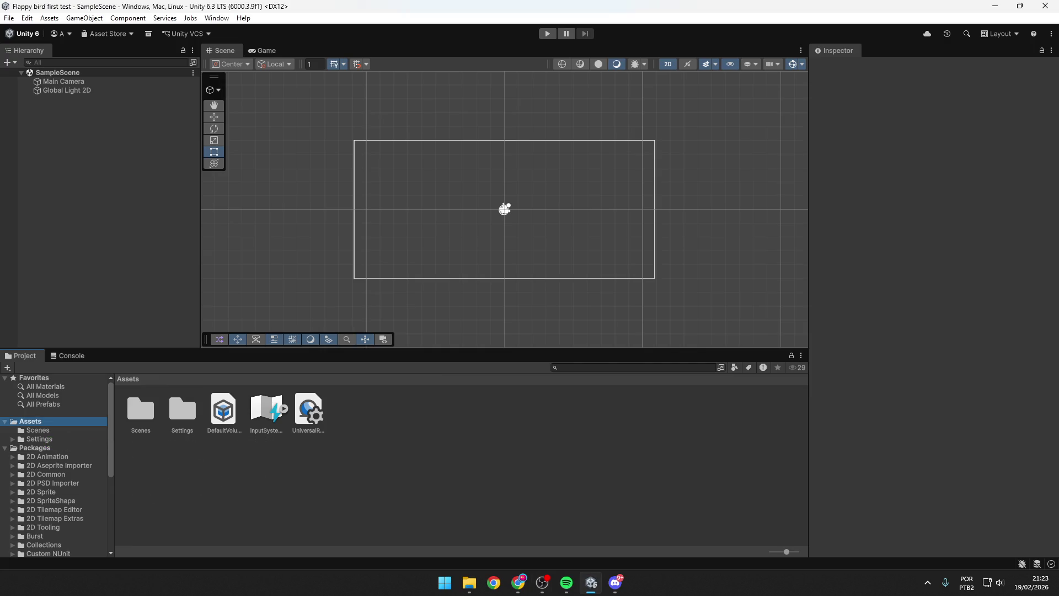
{"action": "key", "text": "alt+Tab"}
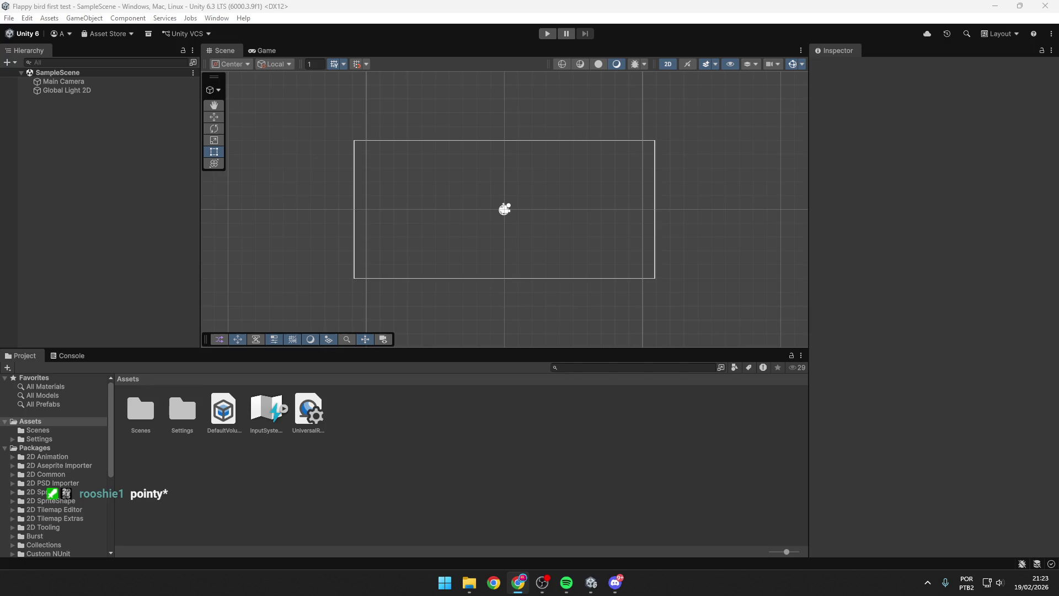
{"action": "right_click", "coordinate": [271, 471]}
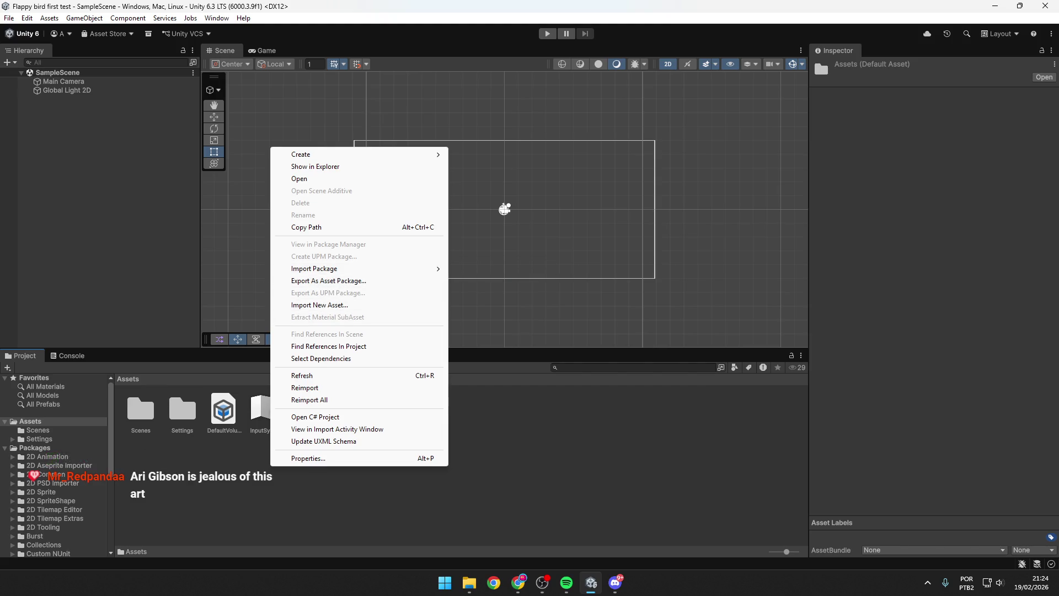
{"action": "key", "text": "alt+Tab"}
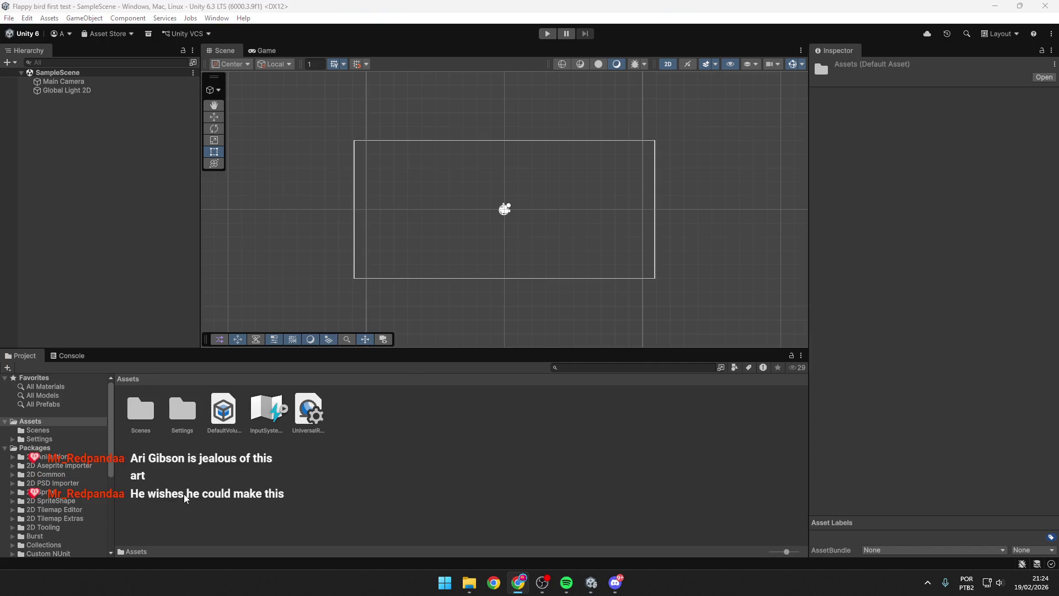
{"action": "key", "text": "alt+Tab"}
{"action": "right_click", "coordinate": [252, 469]}
{"action": "left_click", "coordinate": [353, 307]}
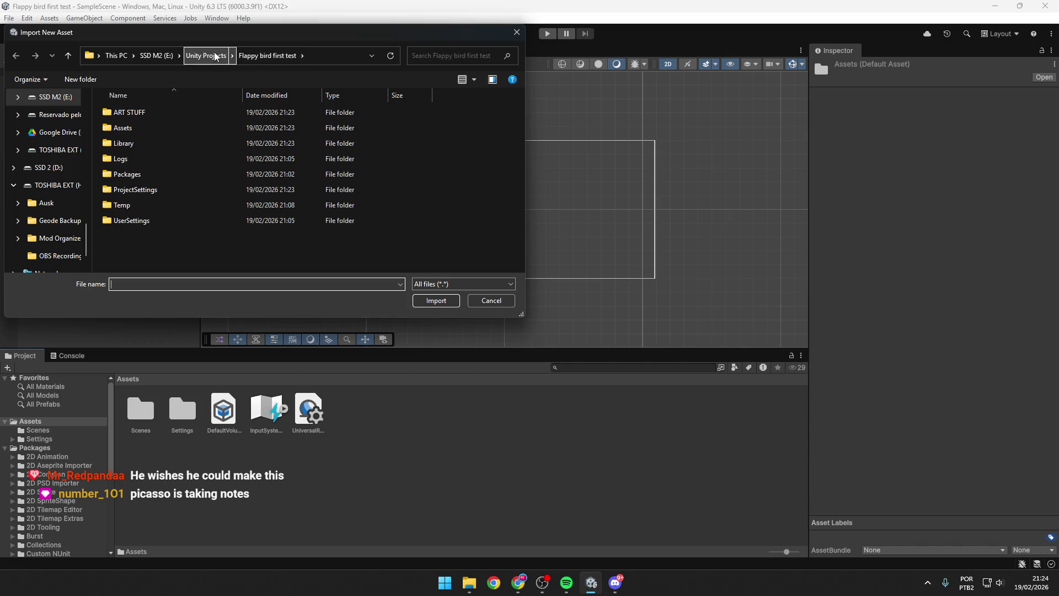
{"action": "double_click", "coordinate": [157, 112]}
{"action": "left_click", "coordinate": [133, 121]}
{"action": "left_click_drag", "start_coordinate": [213, 170], "coordinate": [155, 138]}
{"action": "left_click", "coordinate": [436, 301]}
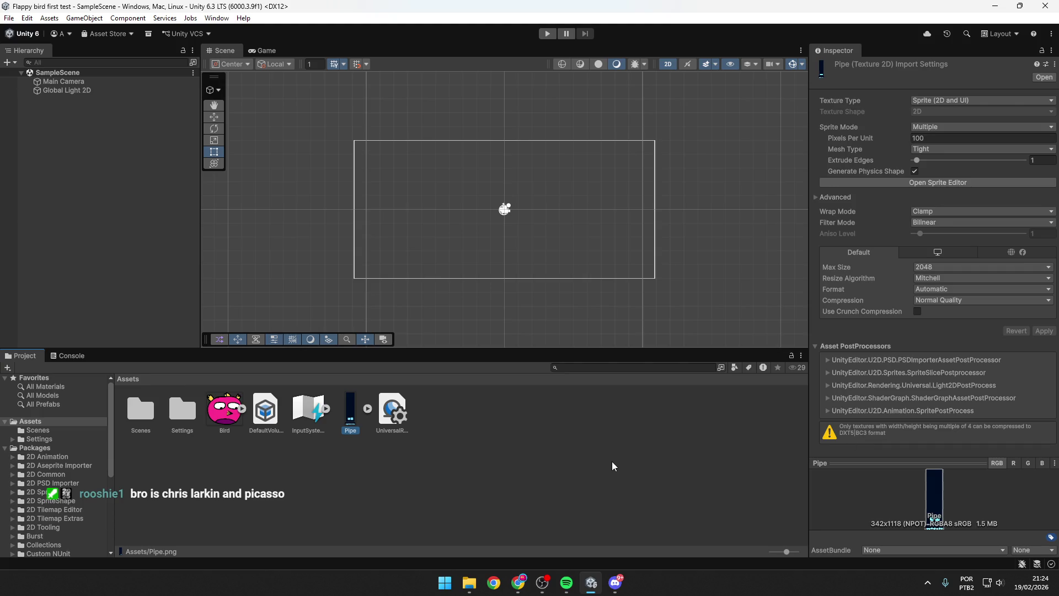
{"action": "left_click", "coordinate": [209, 411]}
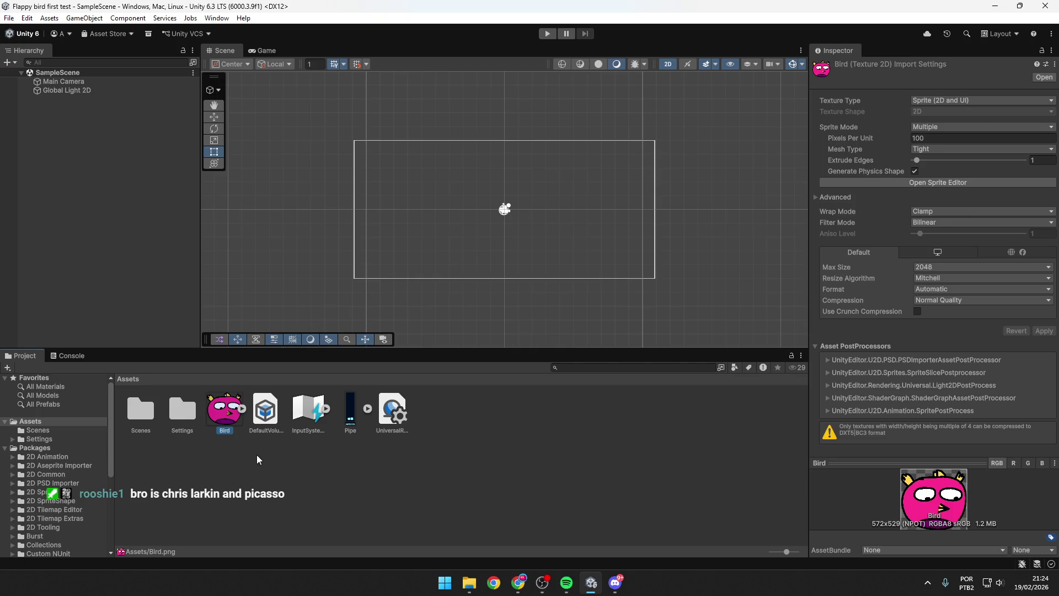
{"action": "left_click", "coordinate": [298, 478]}
{"action": "key", "text": "alt+Tab"}
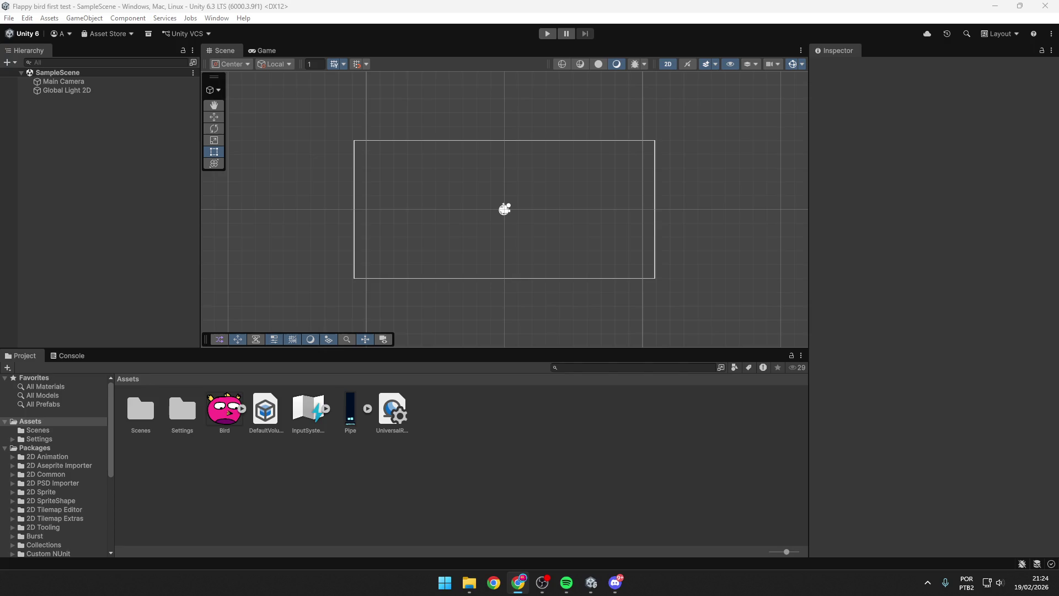
{"action": "left_click", "coordinate": [132, 138]}
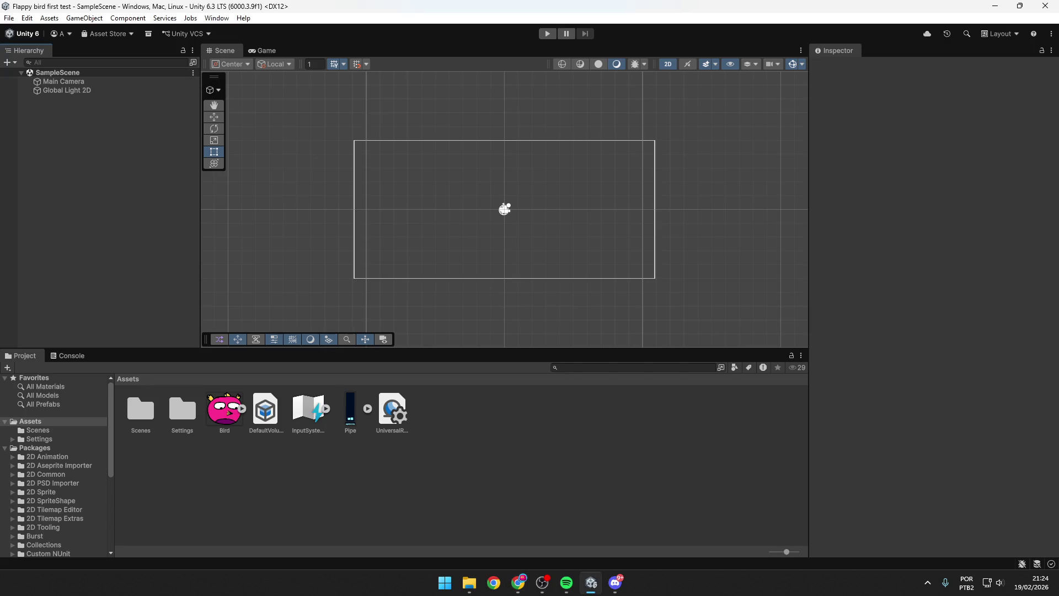
{"action": "key", "text": "alt+Tab"}
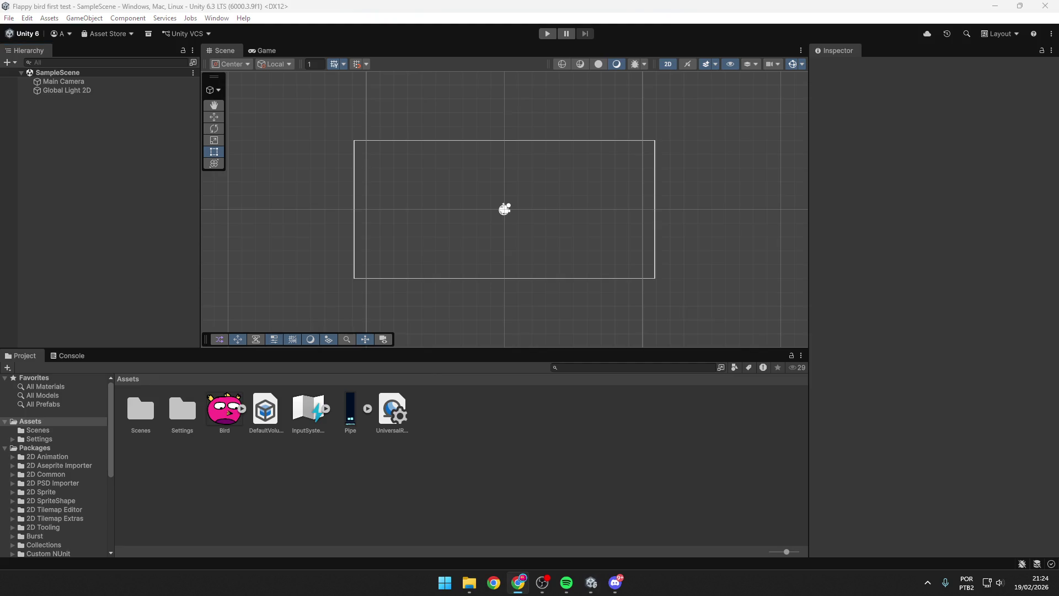
{"action": "left_click", "coordinate": [80, 148]}
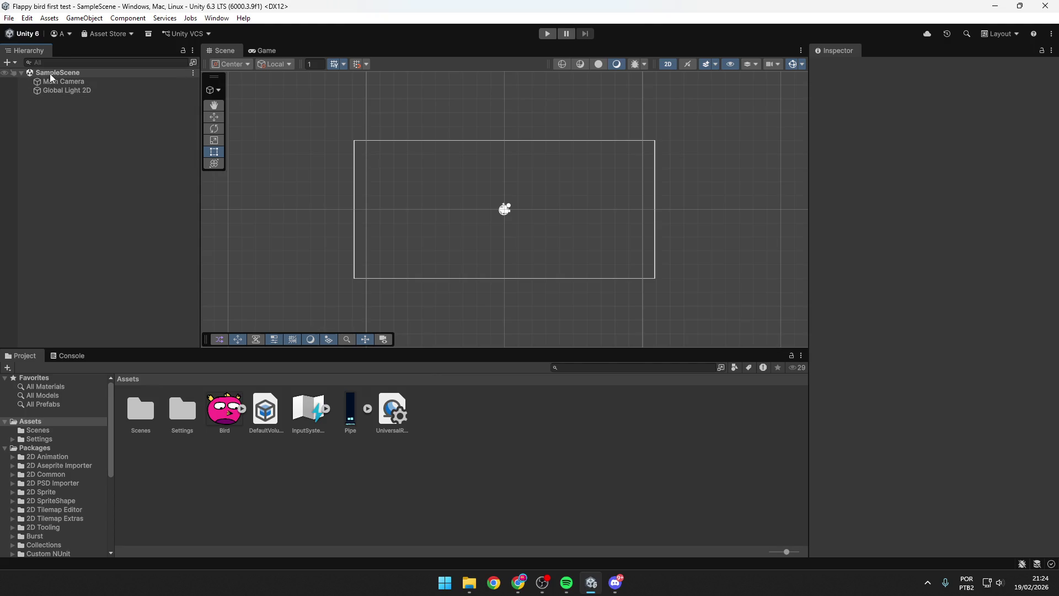
{"action": "key", "text": "alt+Tab"}
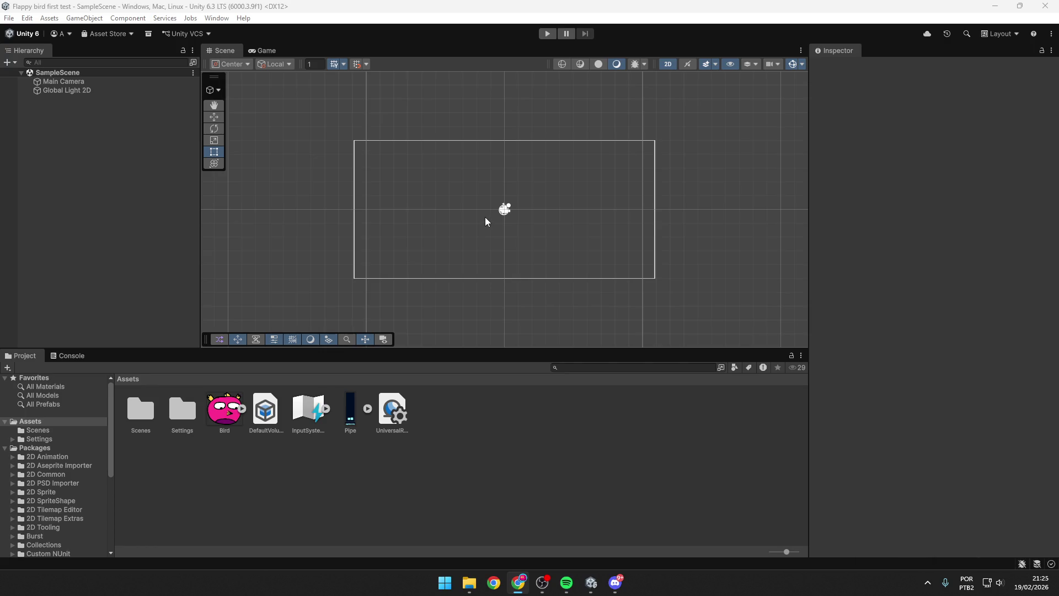
Step: Add an empty GameObject at 0, 0, 0 to SampleScene and select it
{"action": "right_click", "coordinate": [99, 138]}
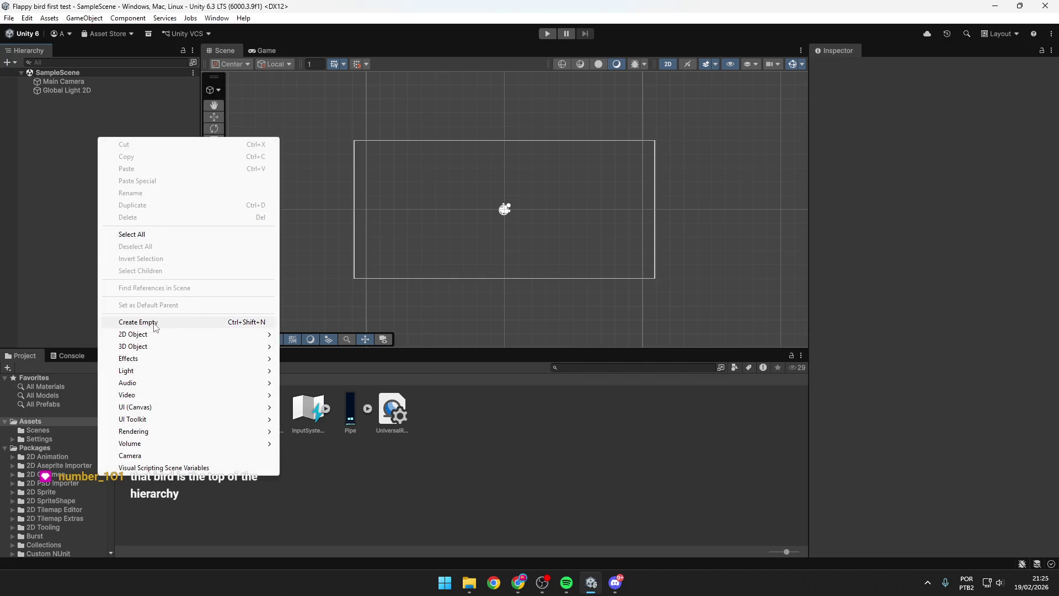
{"action": "left_click", "coordinate": [155, 325]}
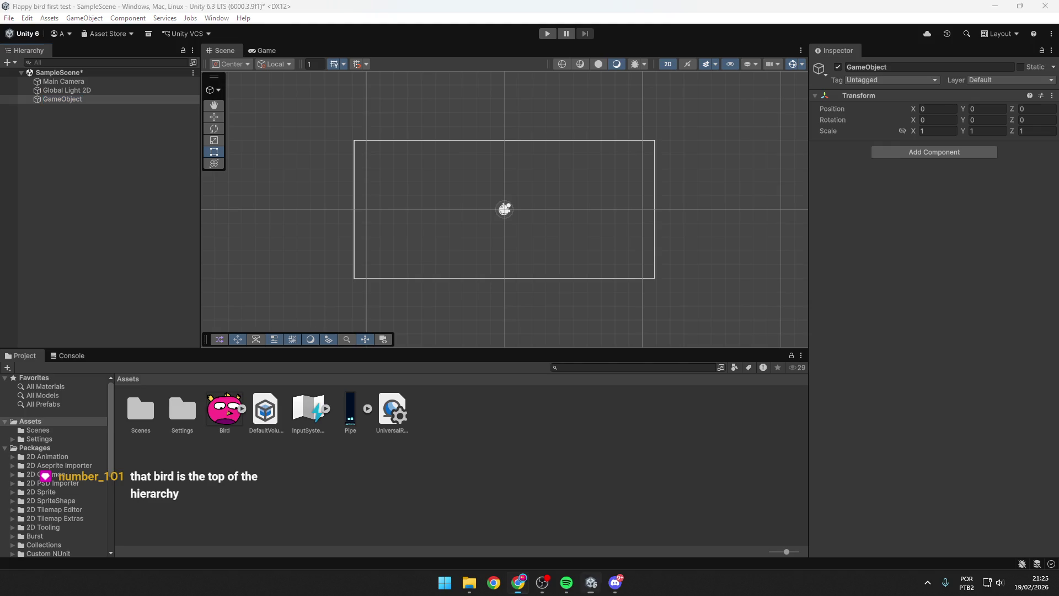
{"action": "left_click", "coordinate": [86, 125]}
{"action": "left_click", "coordinate": [72, 99]}
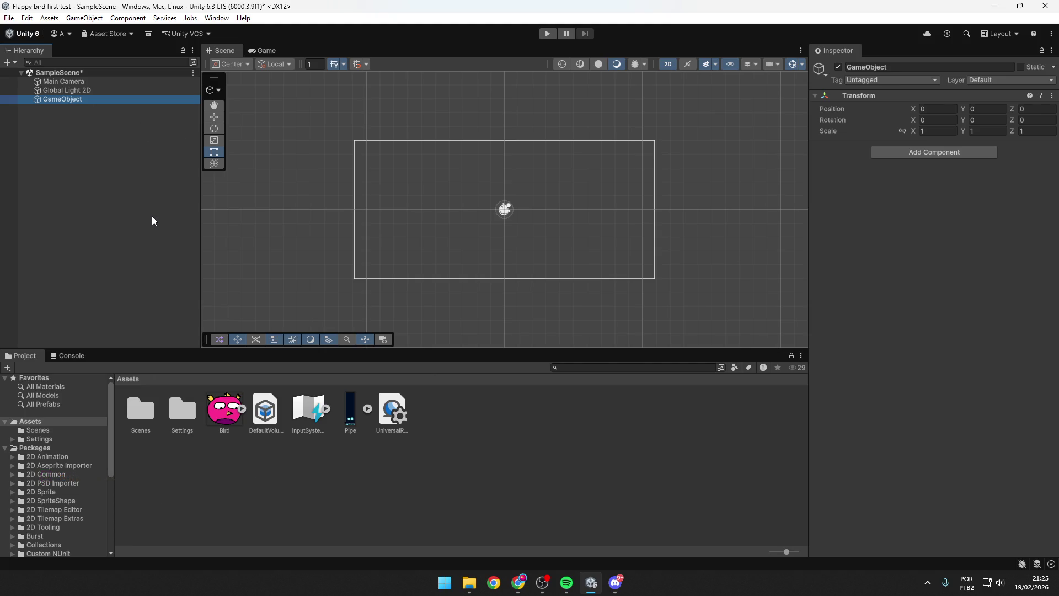
{"action": "key", "text": "alt+Tab"}
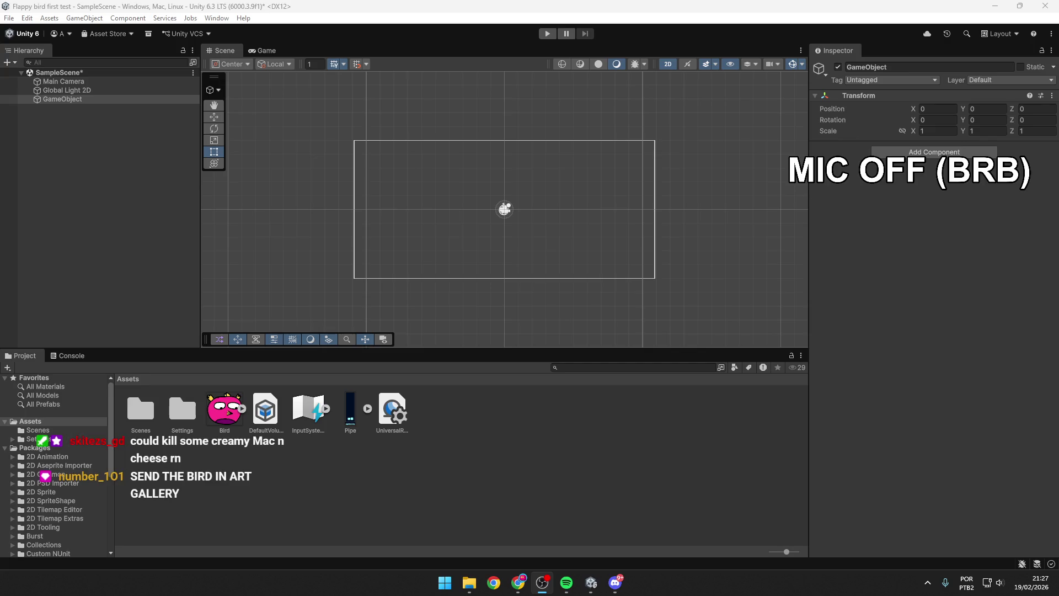
Step: Select the Bird image asset to view its 572 × 529 Sprite import settings
{"action": "left_click", "coordinate": [283, 490]}
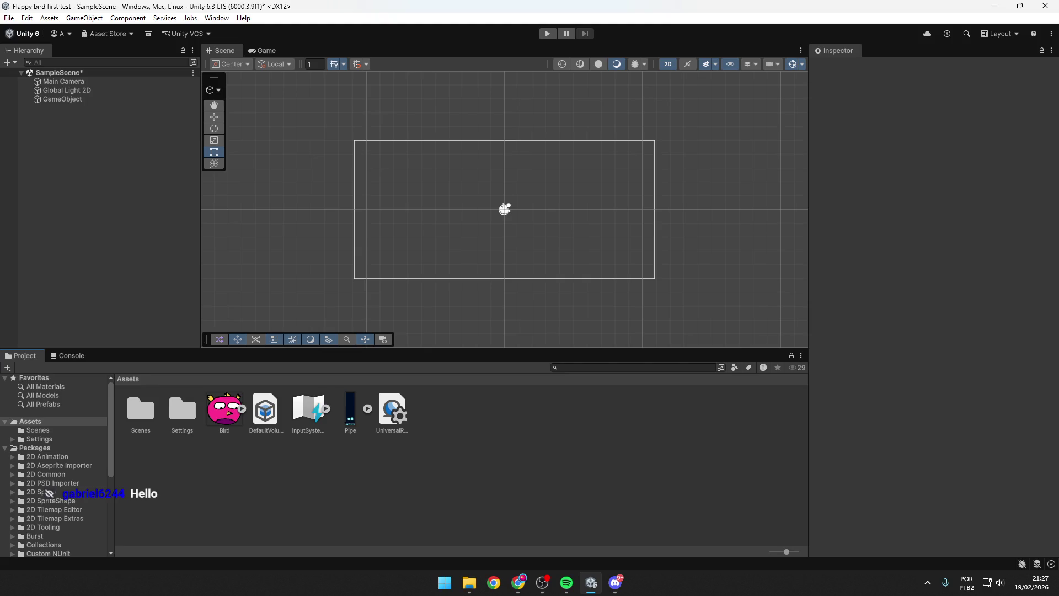
{"action": "key", "text": "alt+Tab"}
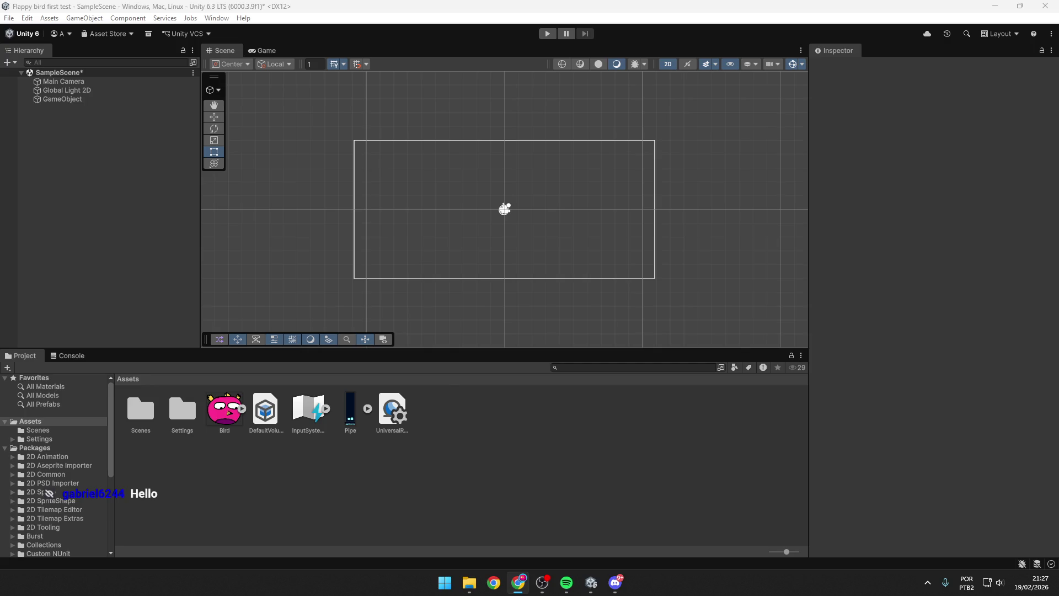
{"action": "left_click", "coordinate": [109, 100]}
{"action": "key", "text": "alt+Tab"}
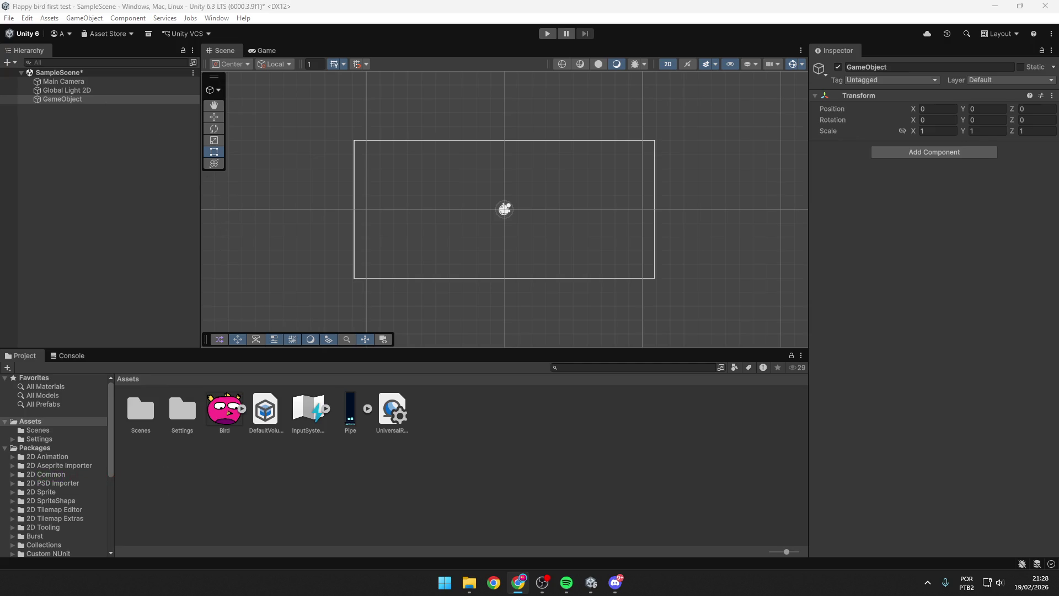
{"action": "left_click", "coordinate": [226, 418]}
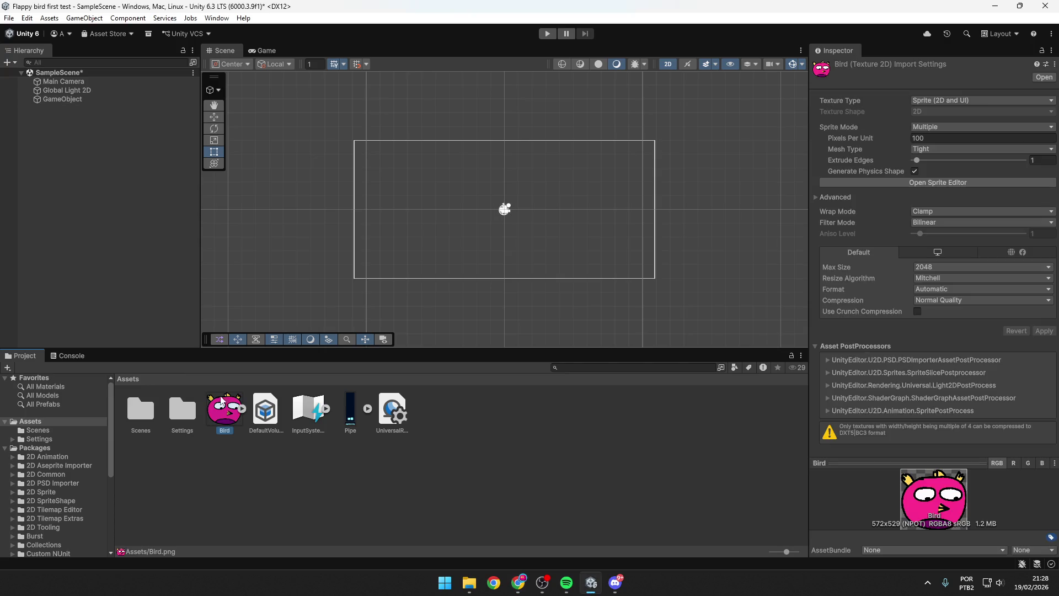
Step: Select the empty GameObject so the Inspector shows its origin Transform
{"action": "left_click", "coordinate": [107, 100]}
{"action": "key", "text": "alt+Tab"}
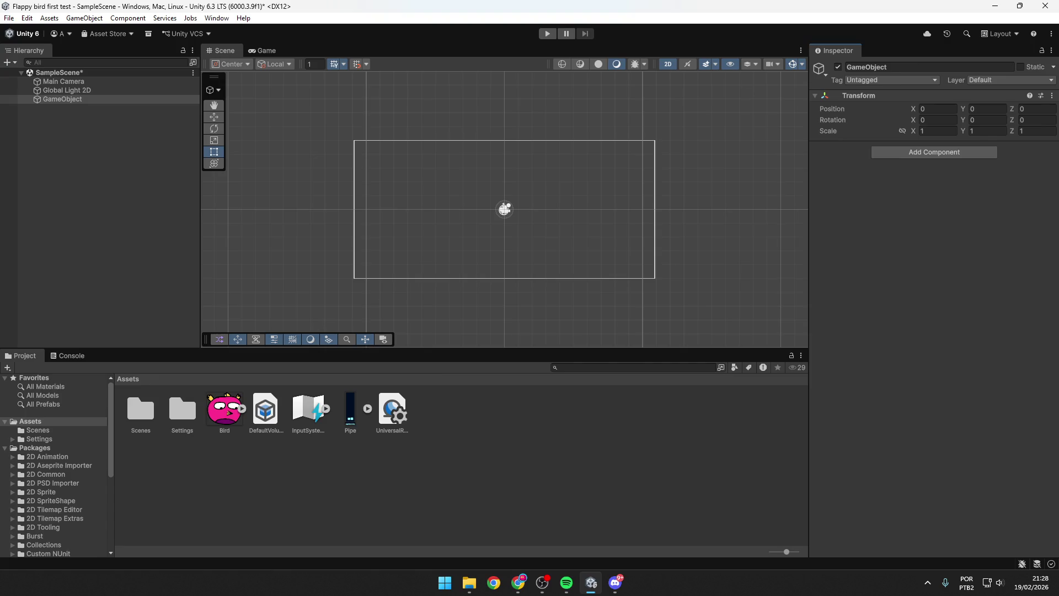
Step: Rename the empty GameObject to 'Bird' in the Inspector's name field
{"action": "left_click", "coordinate": [88, 98]}
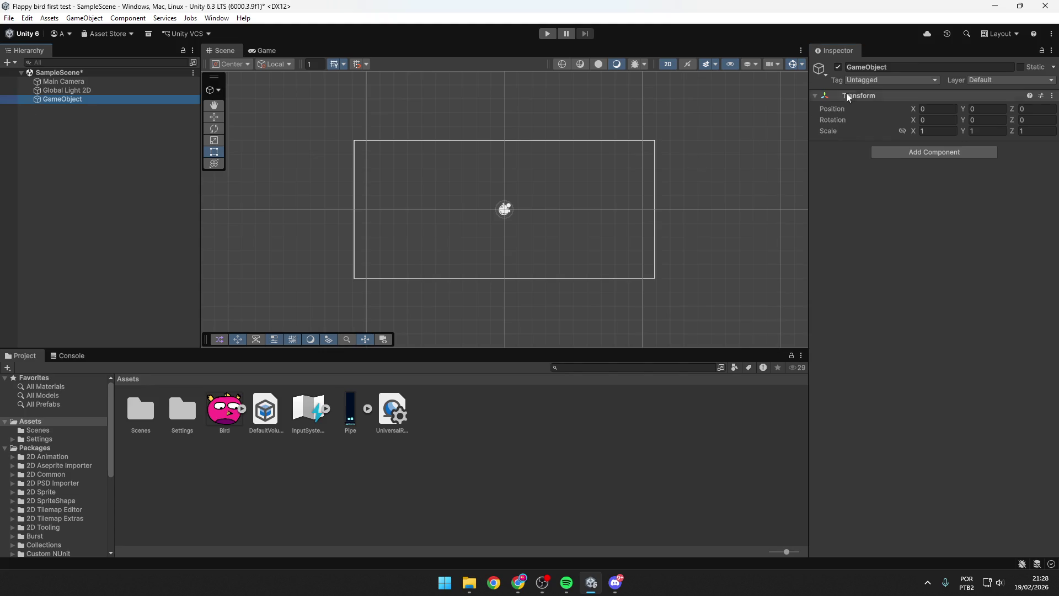
{"action": "left_click", "coordinate": [902, 67]}
{"action": "type", "text": "bIRD"}
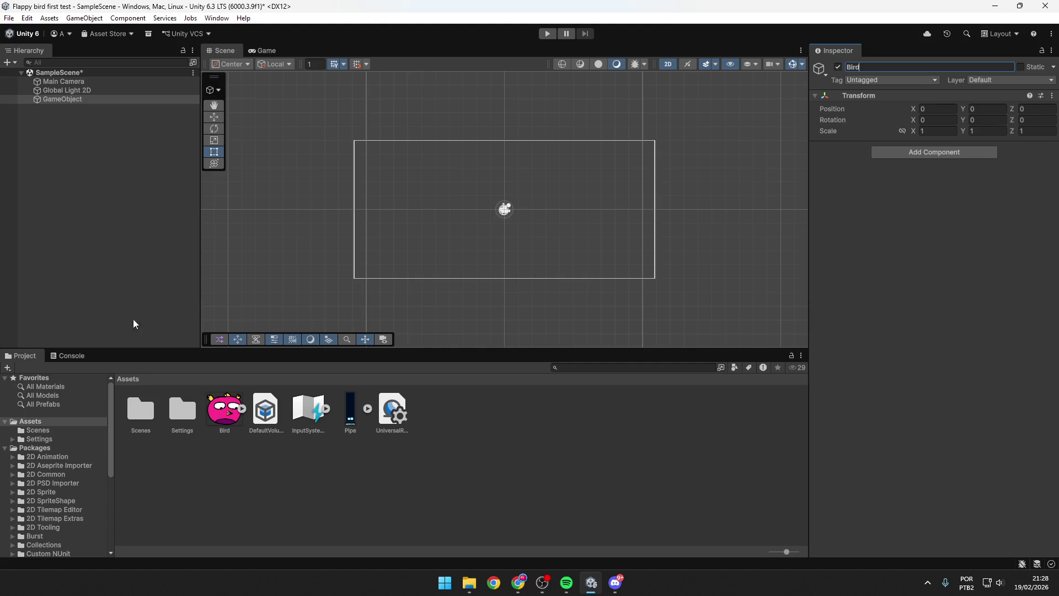
{"action": "key", "text": "alt+Tab"}
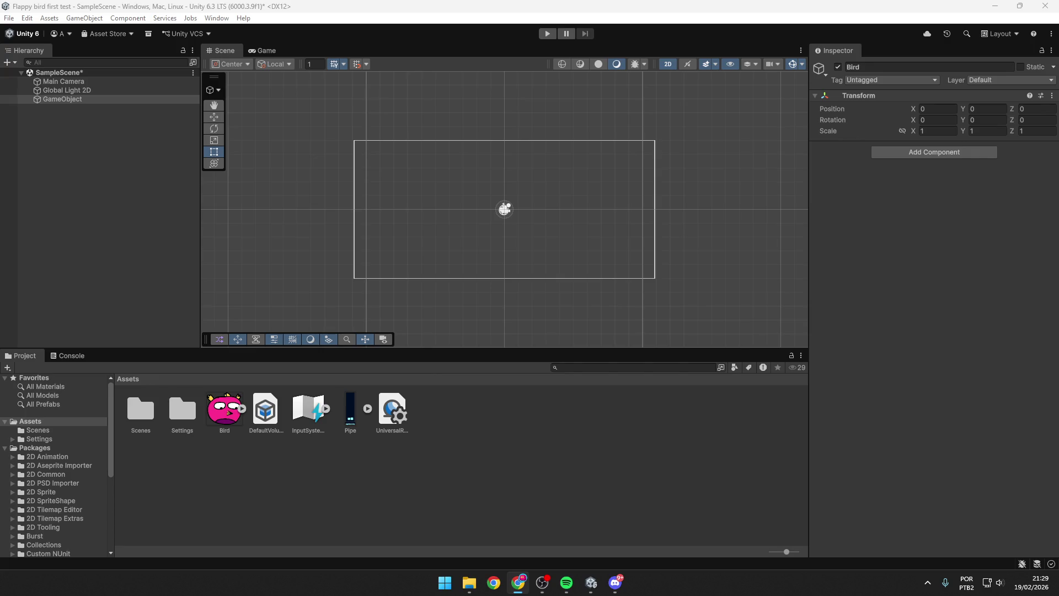
{"action": "left_click", "coordinate": [920, 64]}
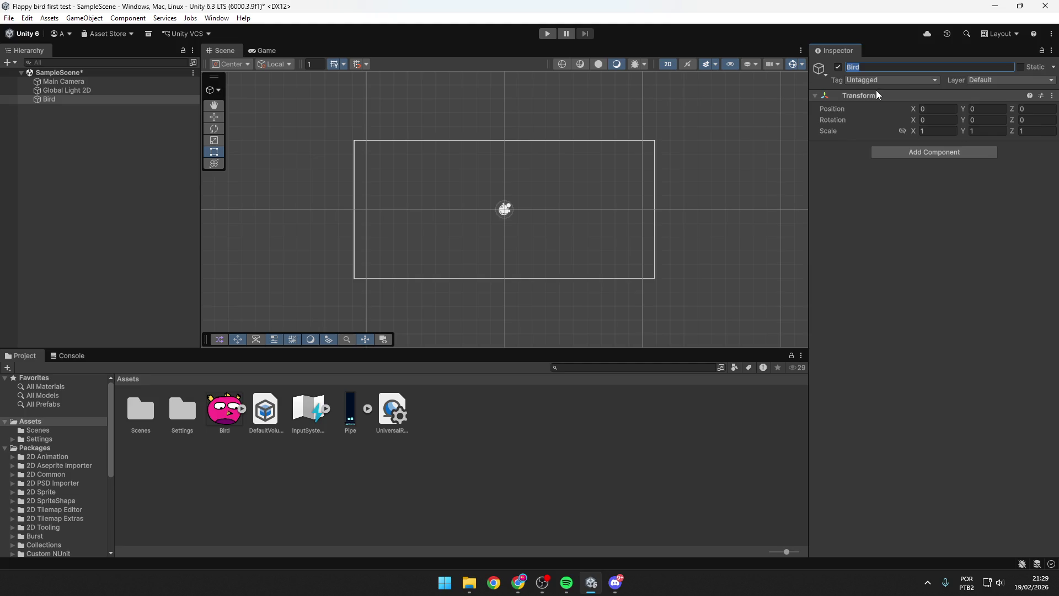
{"action": "key", "text": "alt+Tab"}
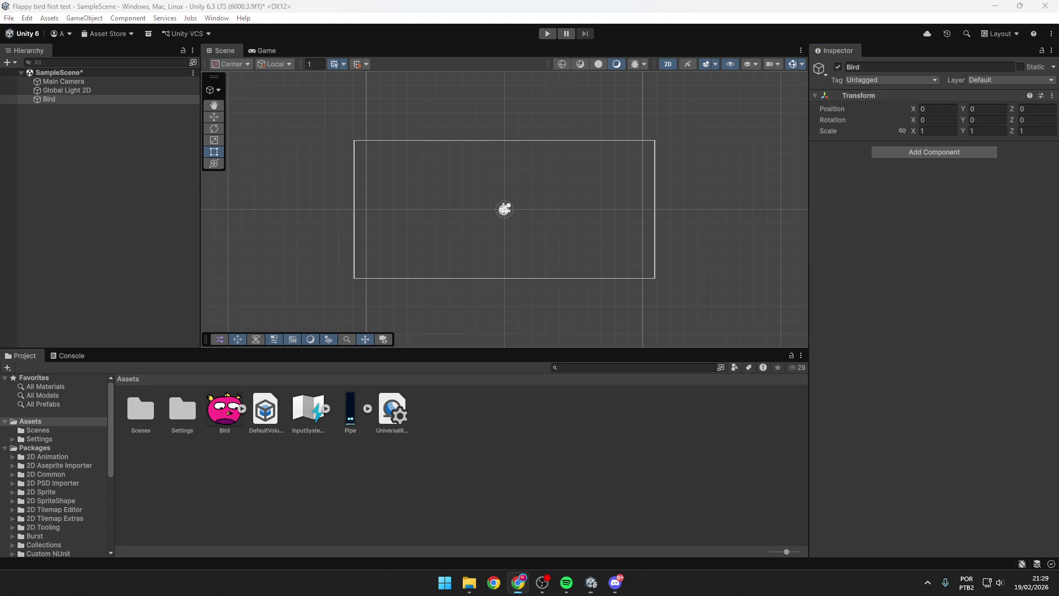
{"action": "left_click", "coordinate": [922, 109]}
{"action": "mouse_move", "coordinate": [912, 108]}
{"action": "left_mouse_down"}
{"action": "mouse_move", "coordinate": [1021, 108]}
{"action": "mouse_move", "coordinate": [869, 105]}
{"action": "left_mouse_up"}
{"action": "left_click", "coordinate": [948, 108]}
{"action": "type", "text": "0"}
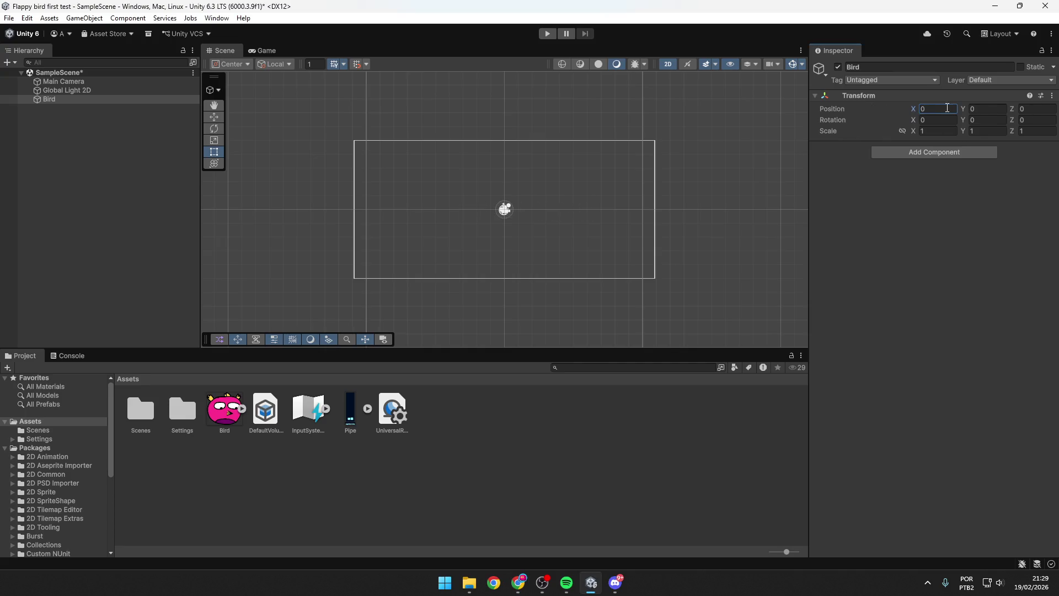
{"action": "scroll", "coordinate": [507, 195], "scroll_direction": "up", "scroll_amount": 10}
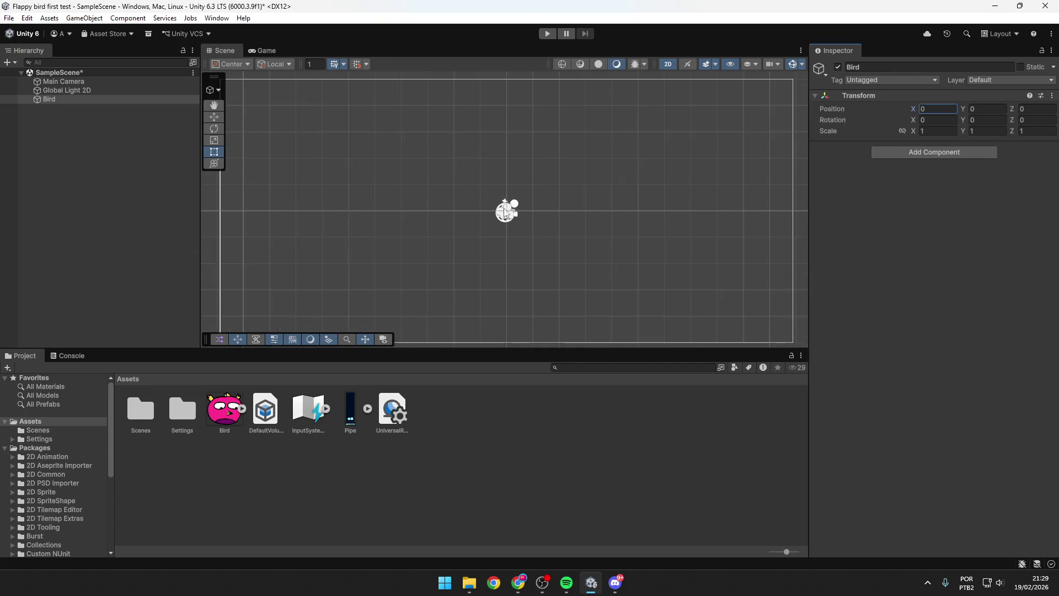
{"action": "scroll", "coordinate": [500, 208], "scroll_direction": "down", "scroll_amount": 5}
{"action": "left_click_drag", "start_coordinate": [917, 111], "coordinate": [1017, 113]}
{"action": "key", "text": "ctrl+z"}
{"action": "key", "text": "ctrl+z"}
{"action": "left_click", "coordinate": [1020, 110]}
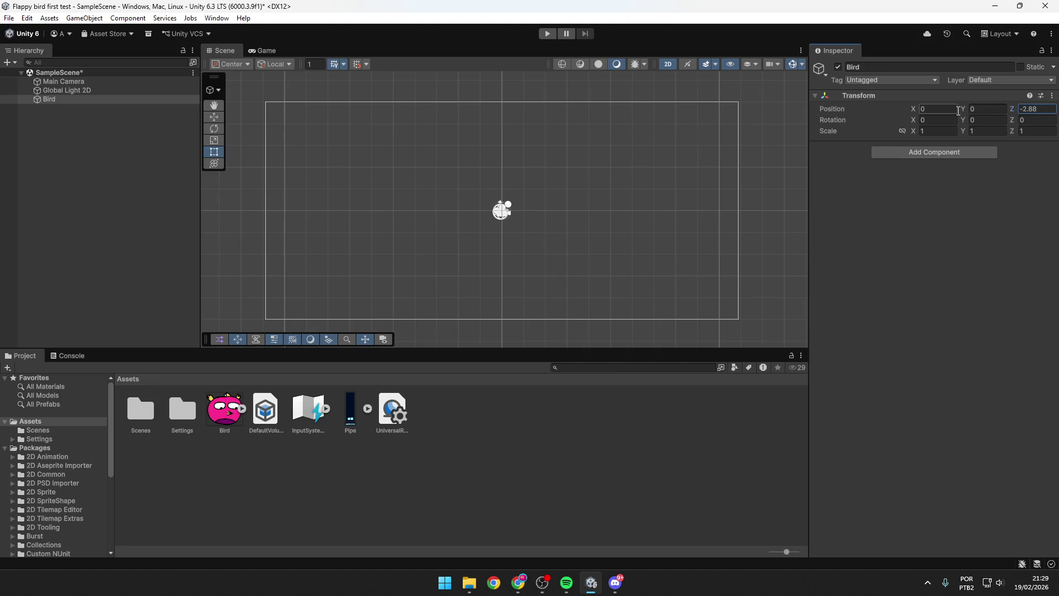
{"action": "type", "text": "0"}
{"action": "left_click", "coordinate": [916, 120]}
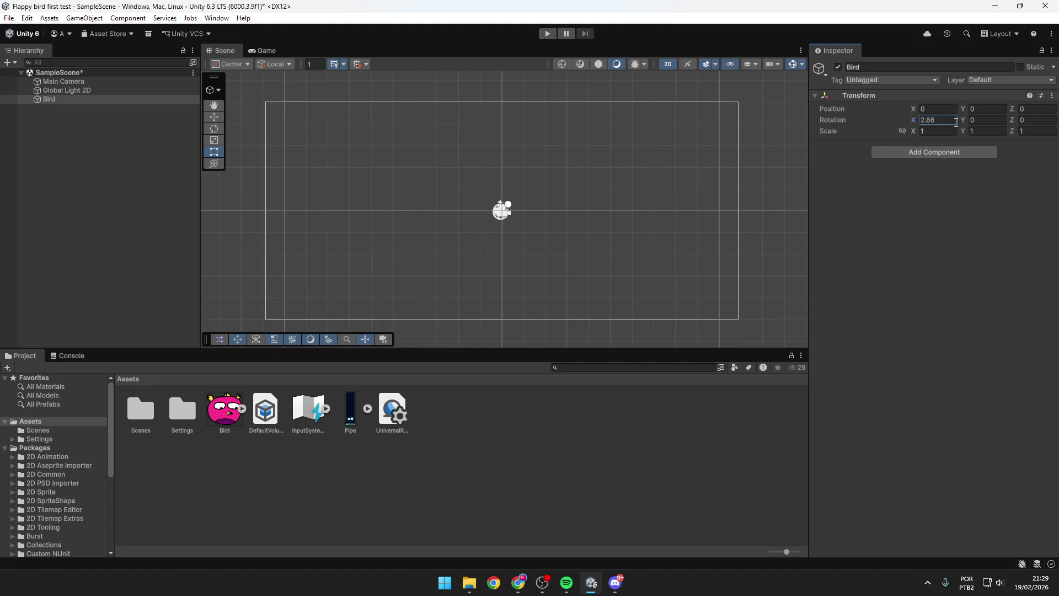
{"action": "left_click_drag", "start_coordinate": [915, 133], "coordinate": [1014, 135]}
{"action": "key", "text": "ctrl+z"}
{"action": "key", "text": "ctrl+z"}
{"action": "left_click", "coordinate": [1040, 132]}
{"action": "key", "text": "alt+Tab"}
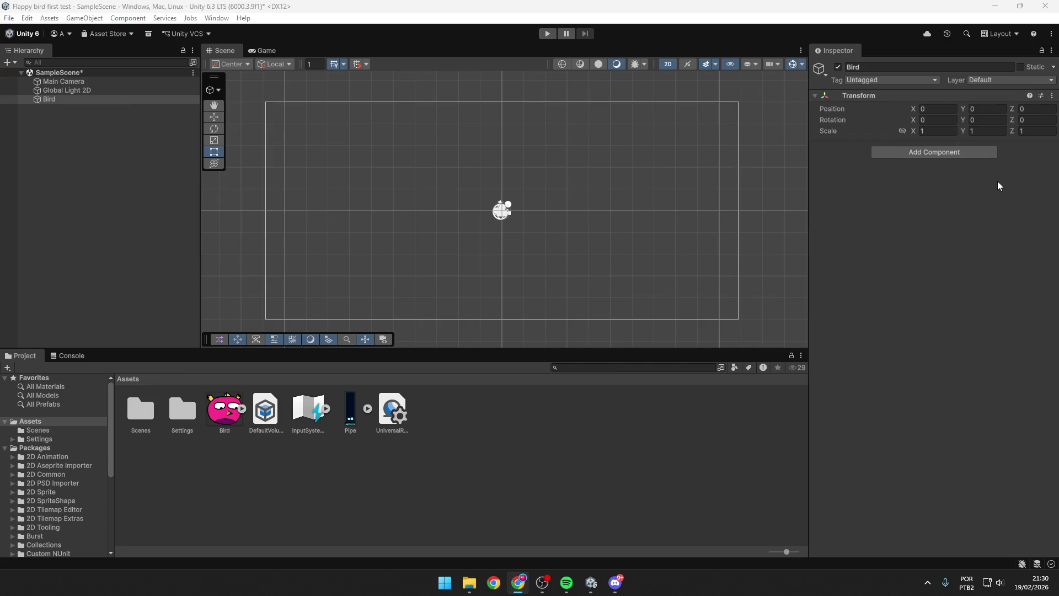
Step: Add a Sprite Renderer component to Bird from the Rendering category
{"action": "left_click", "coordinate": [968, 153]}
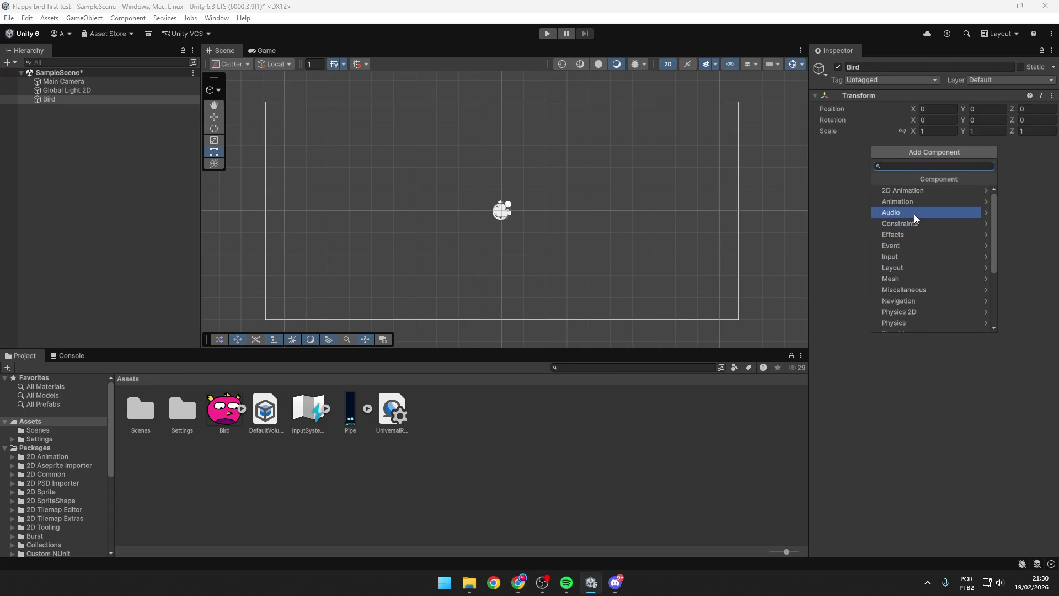
{"action": "left_click", "coordinate": [919, 312]}
{"action": "scroll", "coordinate": [921, 219], "scroll_direction": "down", "scroll_amount": 3}
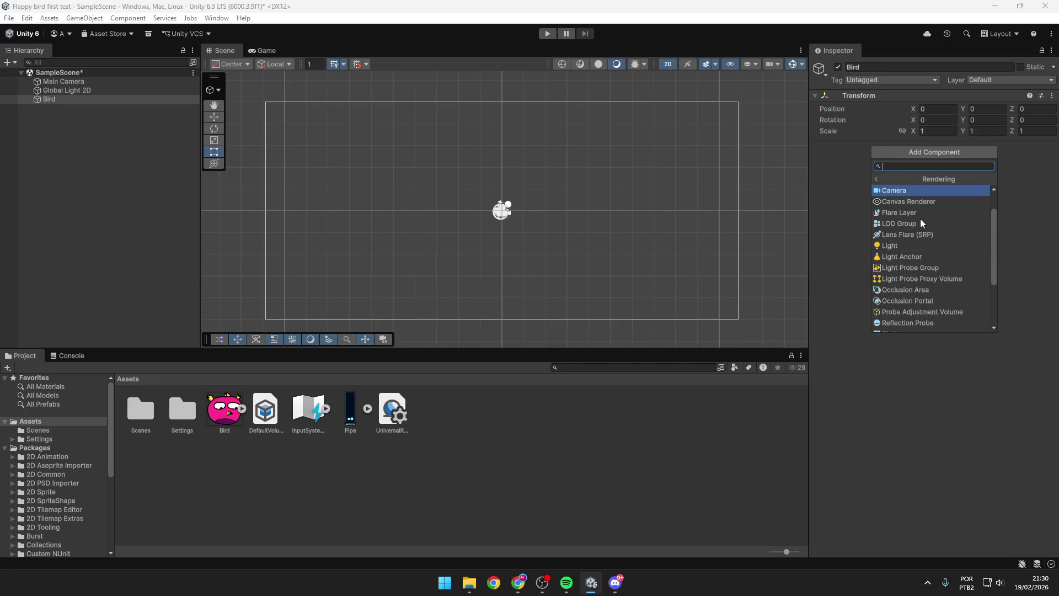
{"action": "scroll", "coordinate": [938, 265], "scroll_direction": "up", "scroll_amount": 1}
{"action": "scroll", "coordinate": [946, 260], "scroll_direction": "up", "scroll_amount": 2}
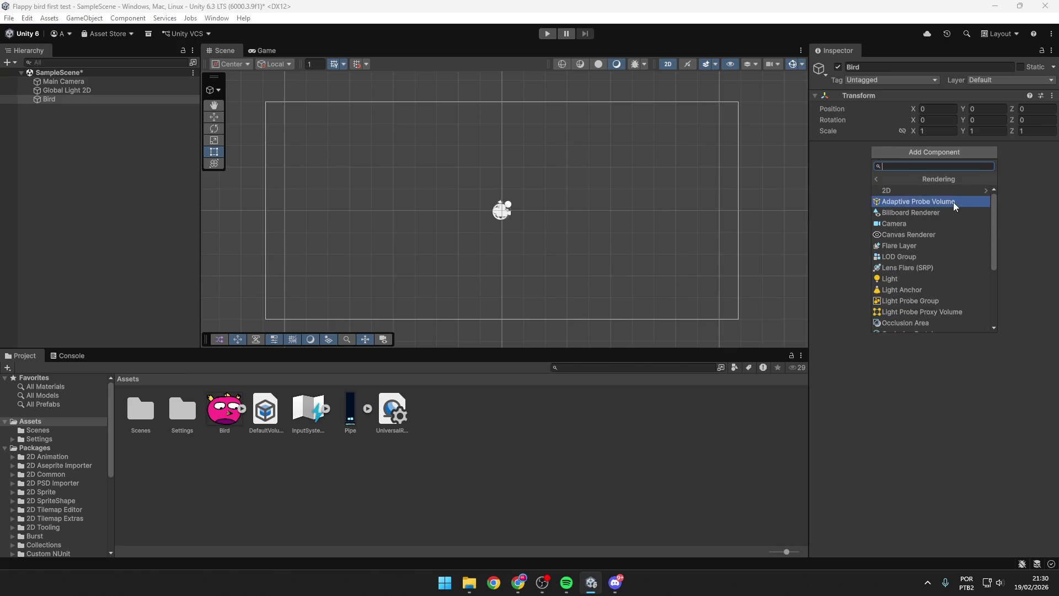
{"action": "scroll", "coordinate": [947, 259], "scroll_direction": "down", "scroll_amount": 2}
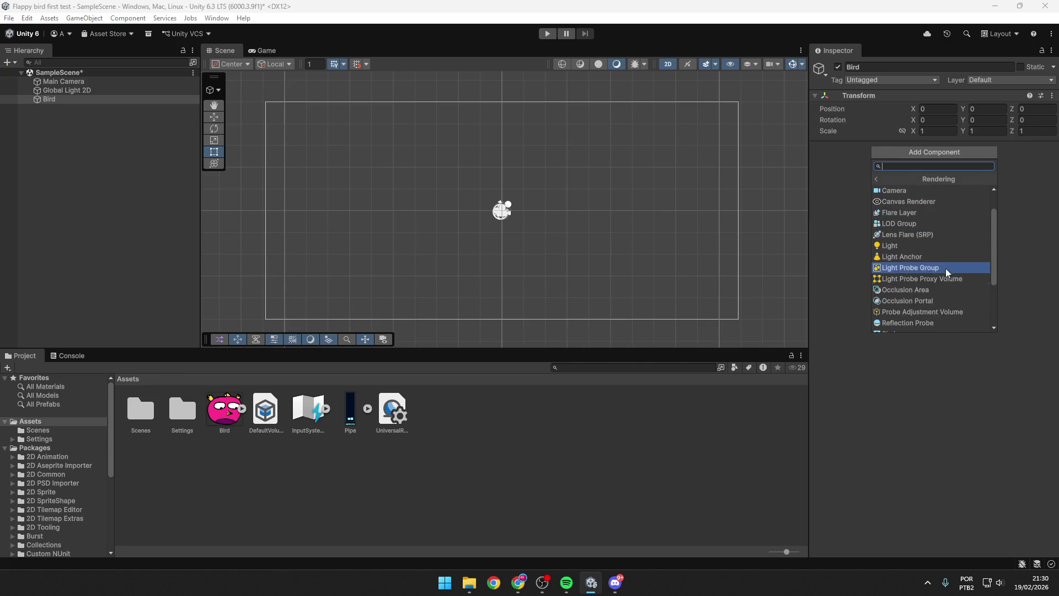
{"action": "scroll", "coordinate": [943, 289], "scroll_direction": "down", "scroll_amount": 2}
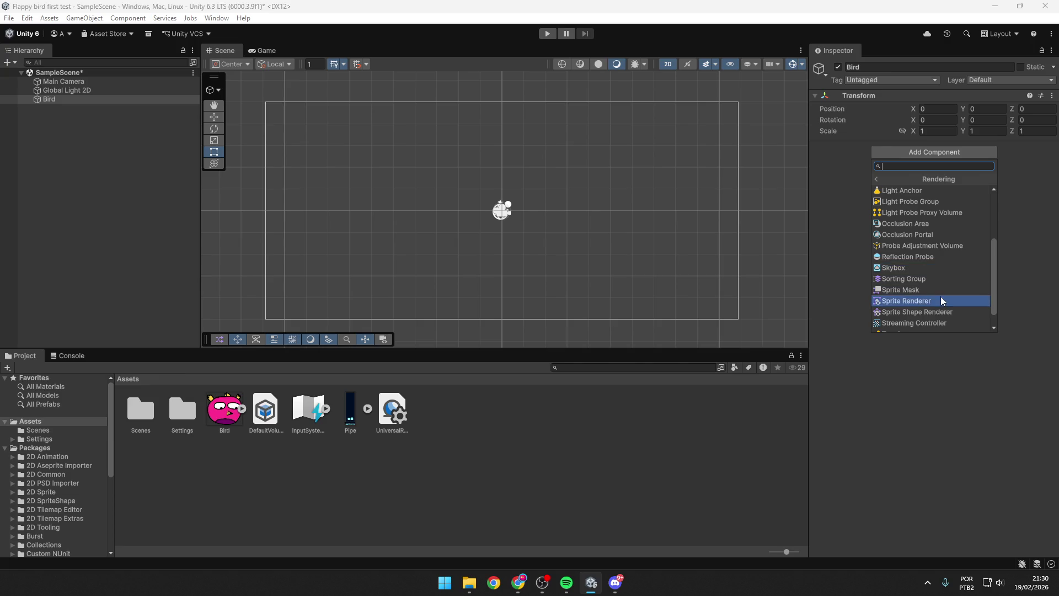
{"action": "left_click", "coordinate": [937, 301]}
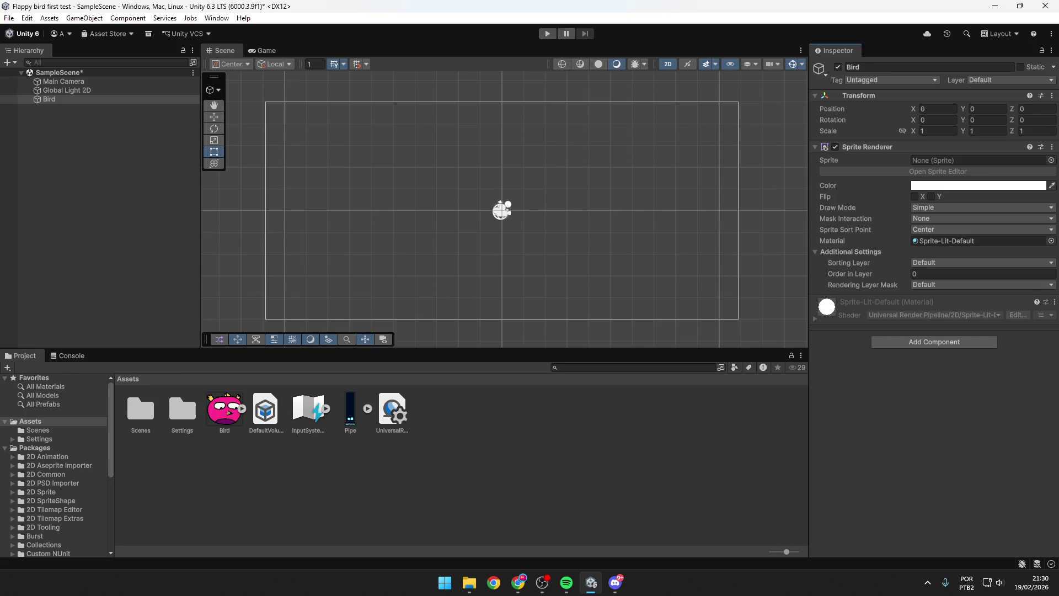
{"action": "key", "text": "alt+Tab"}
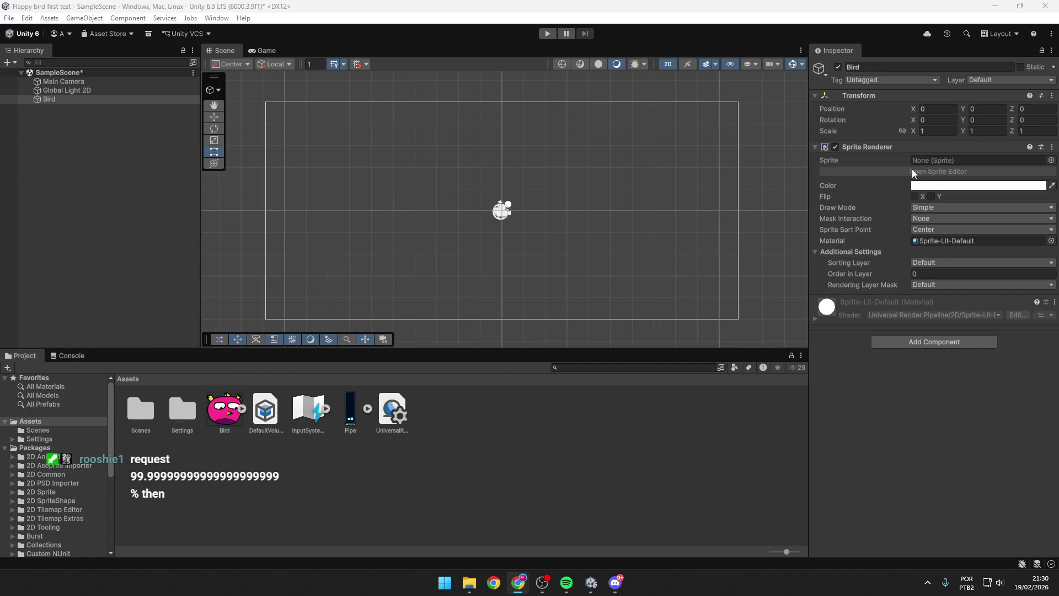
Step: Assign the Bird_0 sprite to Bird's Sprite Renderer so the pink bird shows
{"action": "mouse_move", "coordinate": [223, 411]}
{"action": "left_mouse_down"}
{"action": "mouse_move", "coordinate": [944, 194]}
{"action": "mouse_move", "coordinate": [947, 161]}
{"action": "left_mouse_up"}
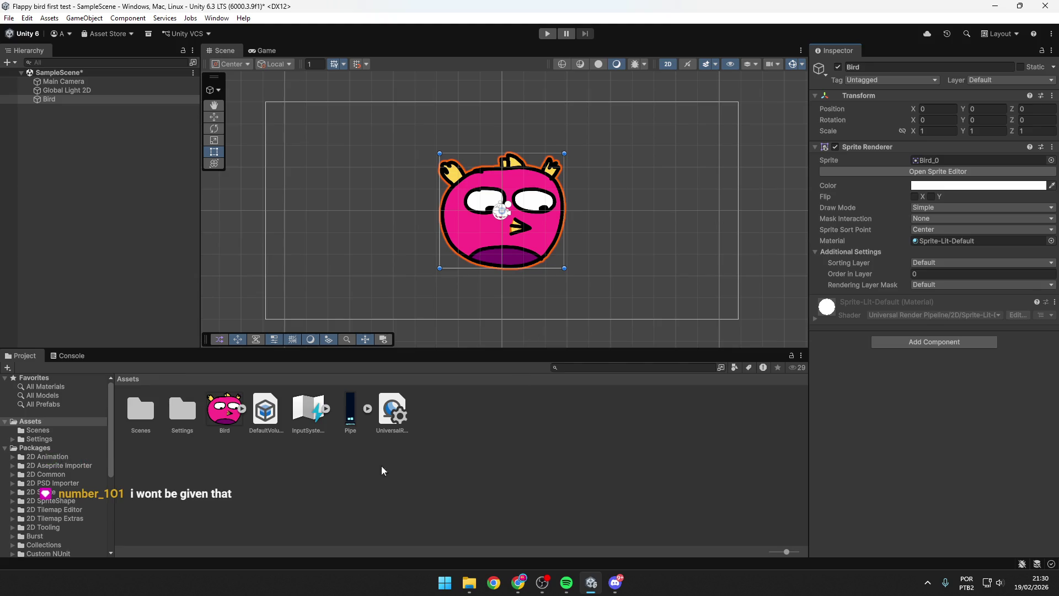
{"action": "left_click", "coordinate": [261, 453]}
{"action": "left_click", "coordinate": [228, 422]}
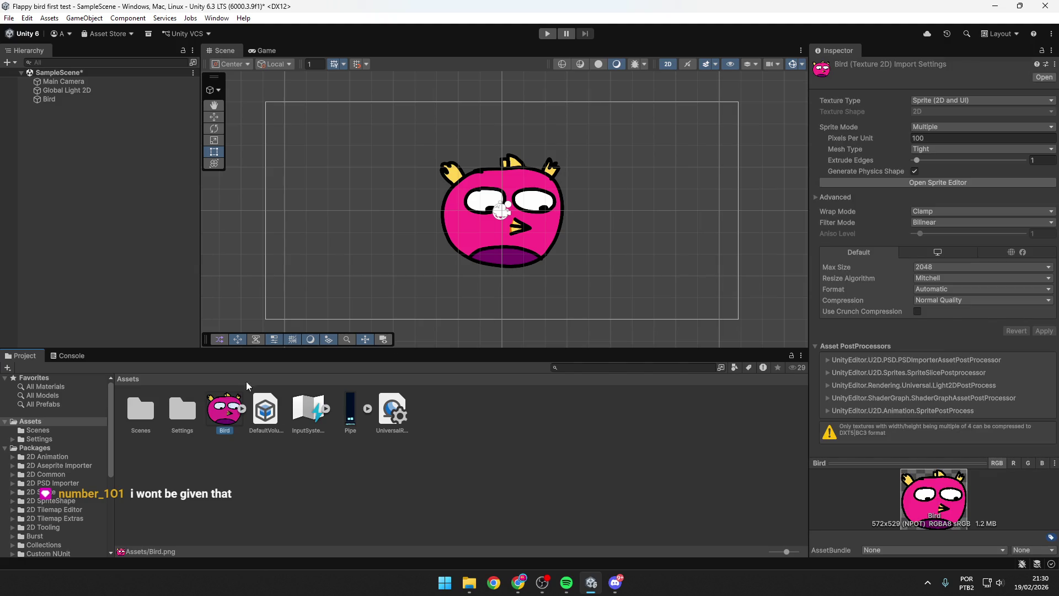
{"action": "left_click", "coordinate": [536, 180]}
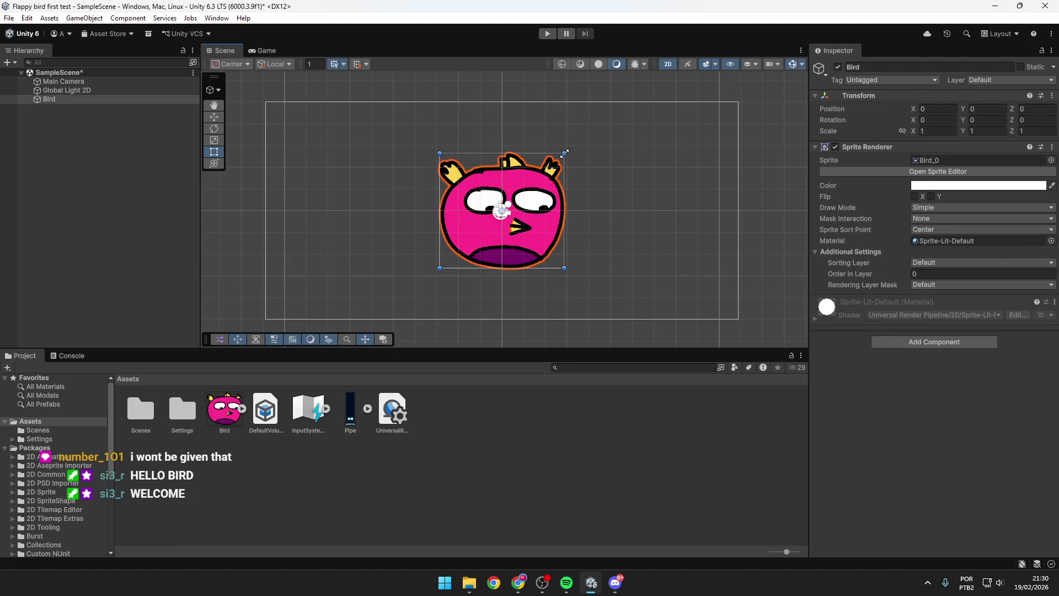
Step: Set Bird's scale to 1 on X, Y and Z with the proportional scale lock on
{"action": "left_click_drag", "start_coordinate": [564, 151], "coordinate": [568, 189]}
{"action": "key", "text": "ctrl+z"}
{"action": "mouse_move", "coordinate": [914, 131]}
{"action": "left_mouse_down"}
{"action": "mouse_move", "coordinate": [959, 129]}
{"action": "mouse_move", "coordinate": [898, 127]}
{"action": "mouse_move", "coordinate": [909, 128]}
{"action": "left_mouse_up"}
{"action": "left_click", "coordinate": [903, 130]}
{"action": "type", "text": "0.9"}
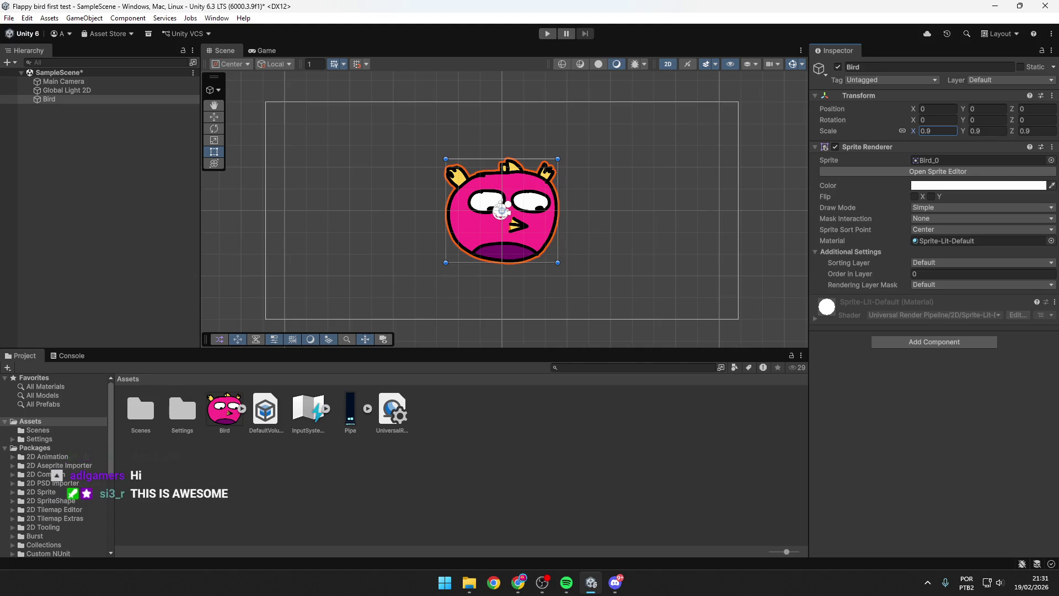
{"action": "type", "text": "1"}
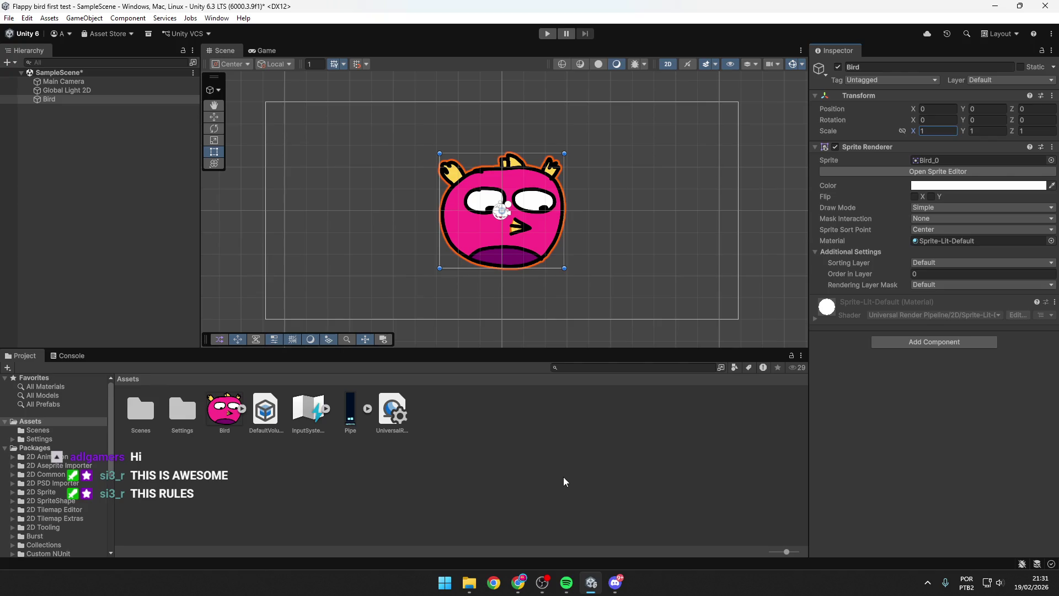
{"action": "left_click", "coordinate": [518, 583]}
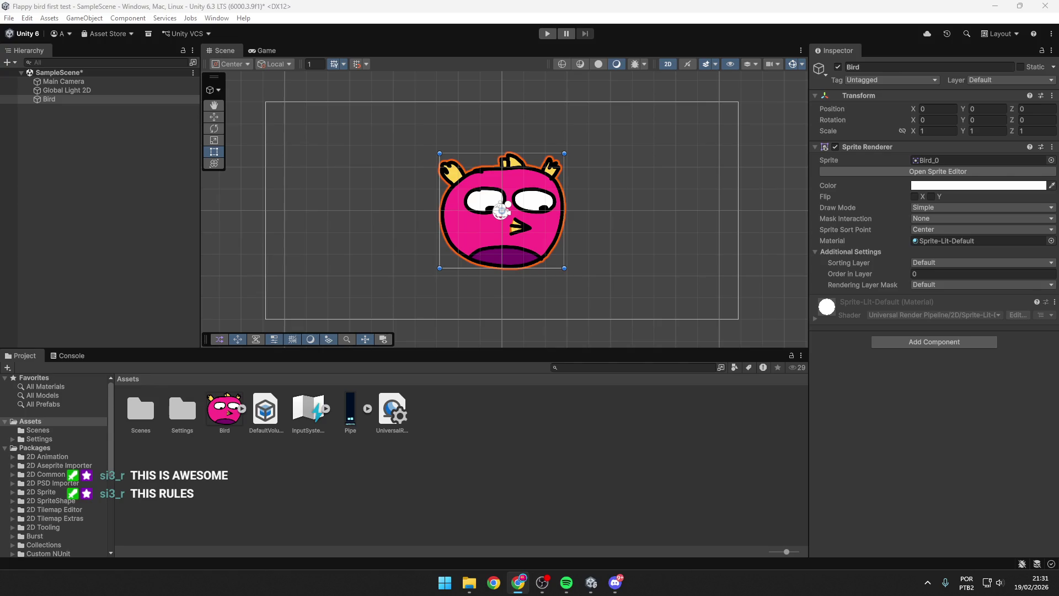
{"action": "left_click", "coordinate": [491, 462]}
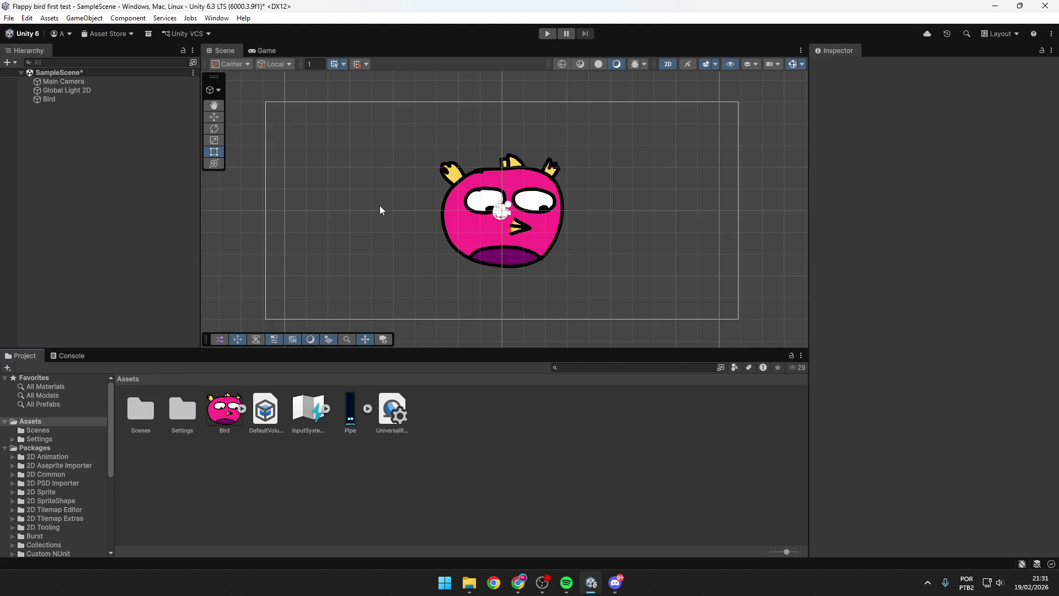
{"action": "left_click", "coordinate": [474, 193]}
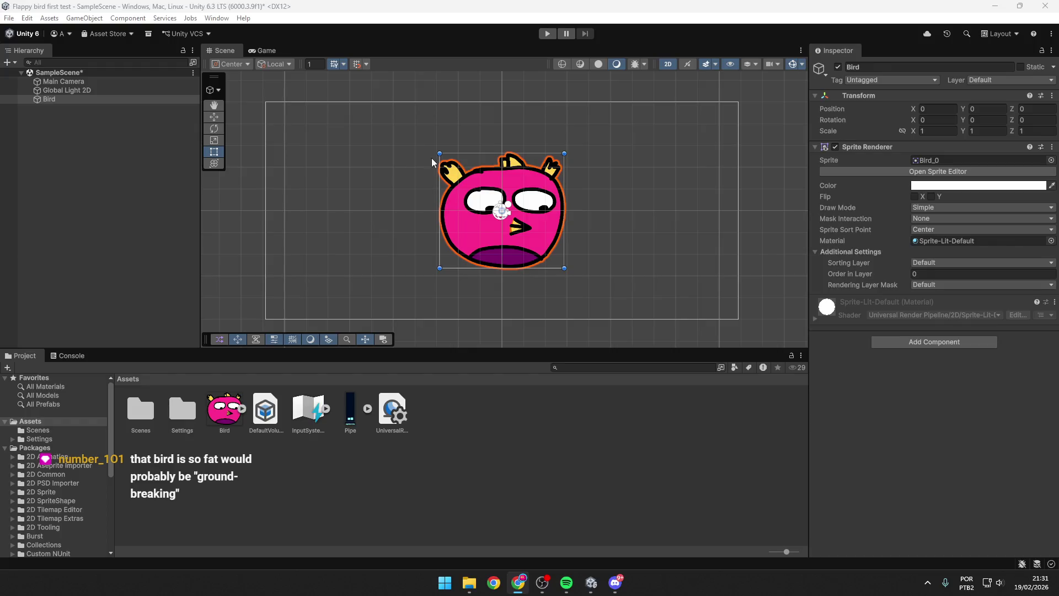
{"action": "scroll", "coordinate": [530, 174], "scroll_direction": "up", "scroll_amount": 1}
{"action": "scroll", "coordinate": [530, 174], "scroll_direction": "up", "scroll_amount": 2}
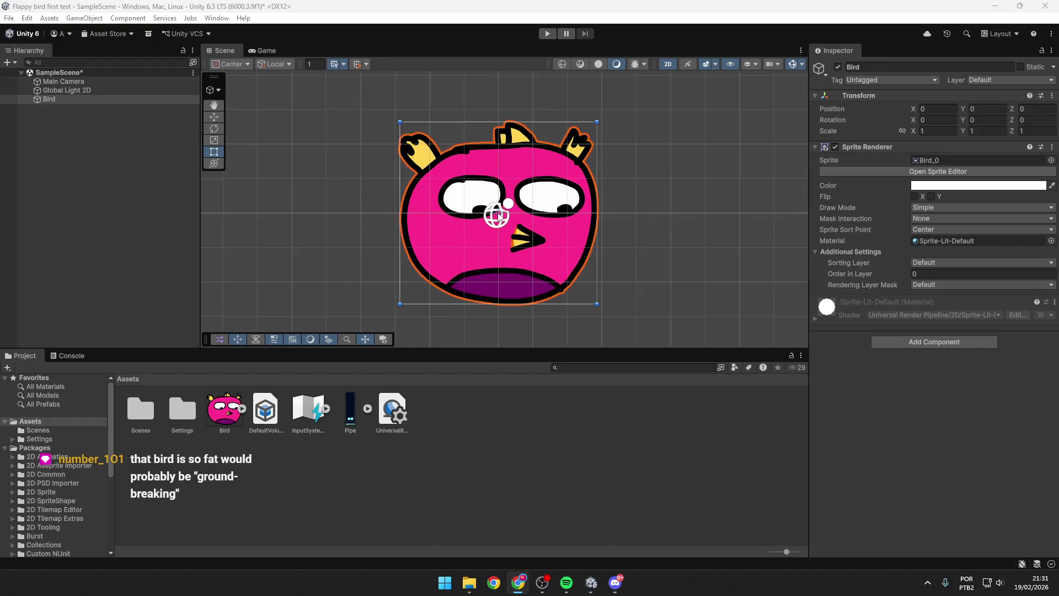
{"action": "scroll", "coordinate": [500, 213], "scroll_direction": "down", "scroll_amount": 2}
{"action": "scroll", "coordinate": [506, 215], "scroll_direction": "down", "scroll_amount": 2}
{"action": "scroll", "coordinate": [506, 216], "scroll_direction": "up", "scroll_amount": 3}
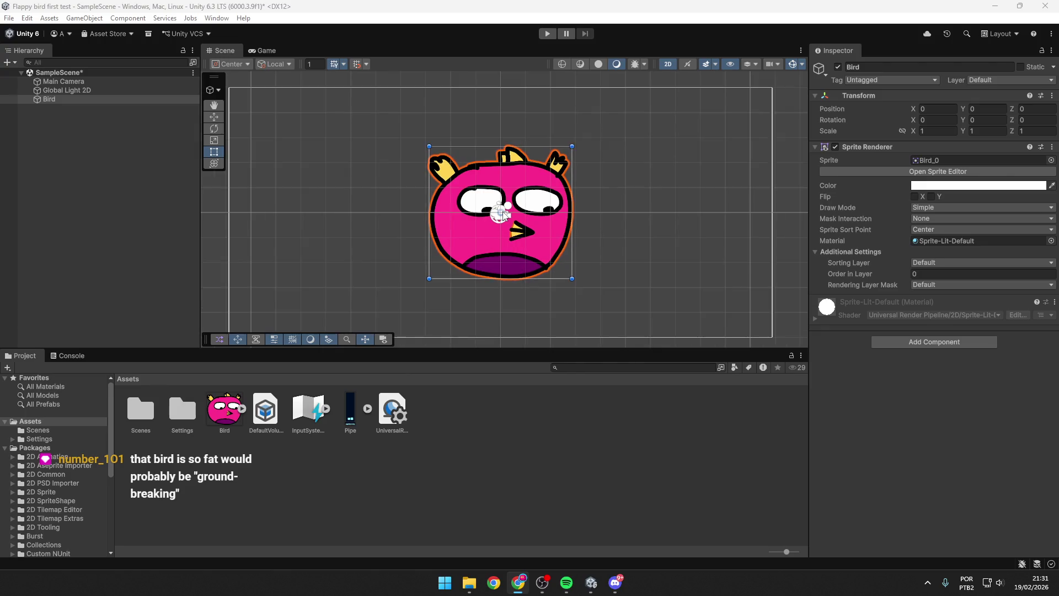
{"action": "left_click", "coordinate": [672, 64]}
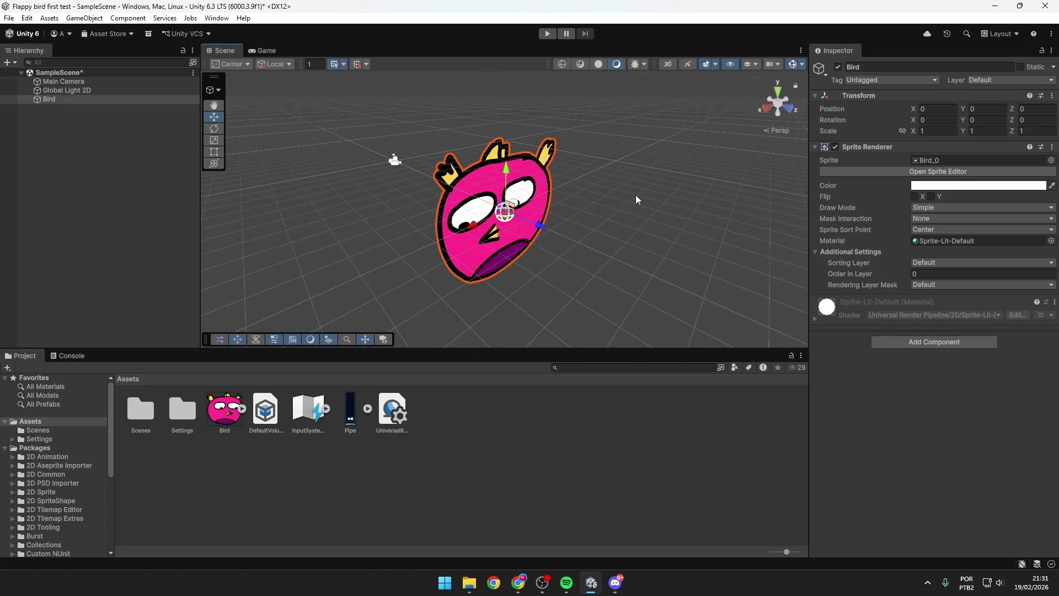
{"action": "mouse_move", "coordinate": [630, 211]}
{"action": "left_mouse_down"}
{"action": "mouse_move", "coordinate": [738, 182]}
{"action": "mouse_move", "coordinate": [515, 204]}
{"action": "mouse_move", "coordinate": [462, 270]}
{"action": "left_mouse_up"}
{"action": "left_click", "coordinate": [464, 270]}
{"action": "mouse_move", "coordinate": [541, 289]}
{"action": "left_mouse_down"}
{"action": "mouse_move", "coordinate": [655, 271]}
{"action": "mouse_move", "coordinate": [440, 268]}
{"action": "mouse_move", "coordinate": [580, 135]}
{"action": "left_mouse_up"}
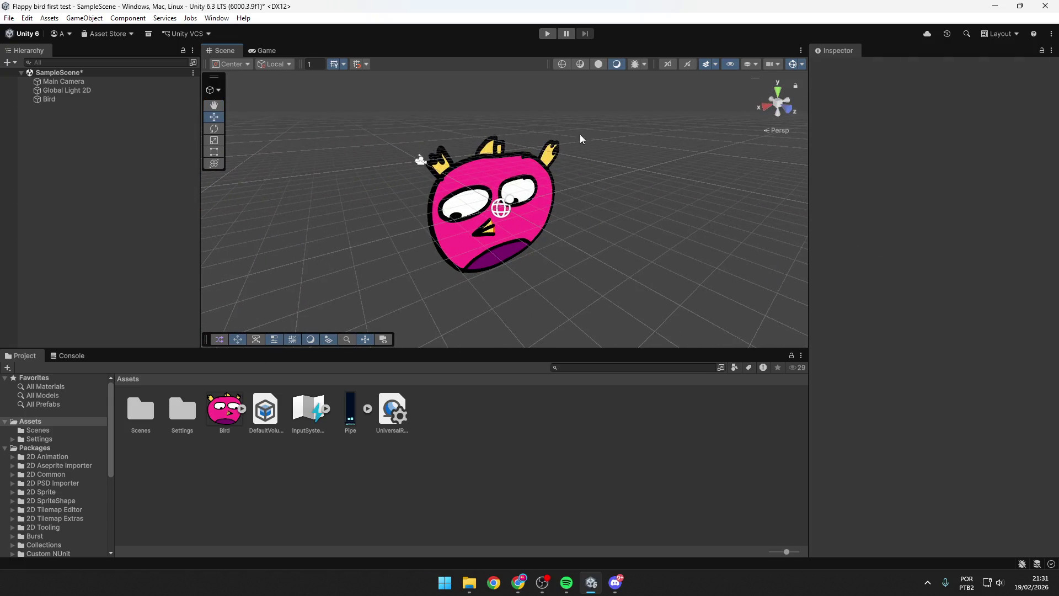
{"action": "left_click", "coordinate": [667, 64]}
{"action": "key", "text": "t"}
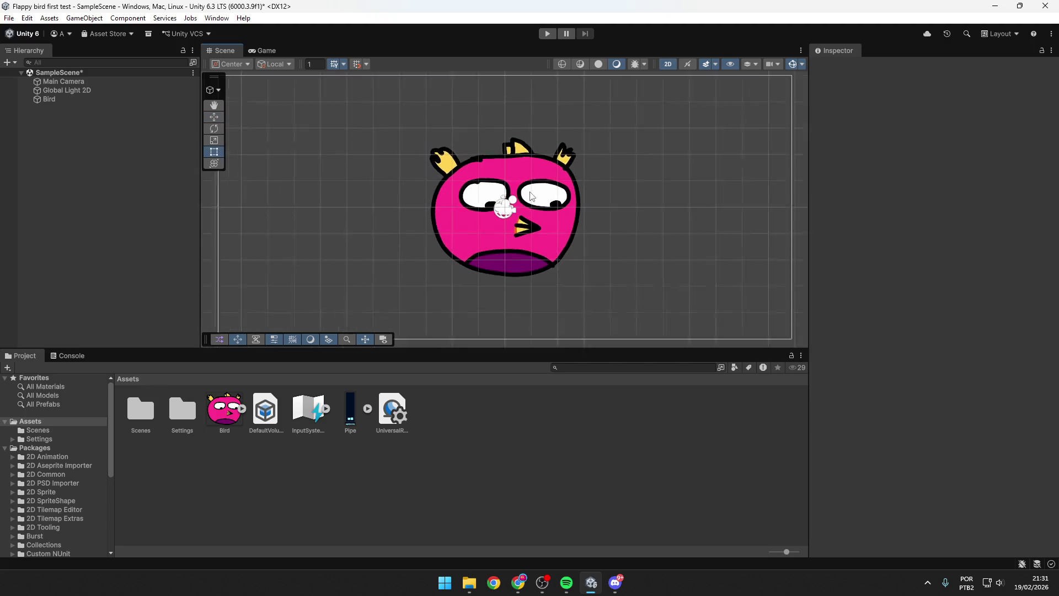
{"action": "scroll", "coordinate": [532, 193], "scroll_direction": "up", "scroll_amount": 1}
{"action": "left_click", "coordinate": [537, 190]}
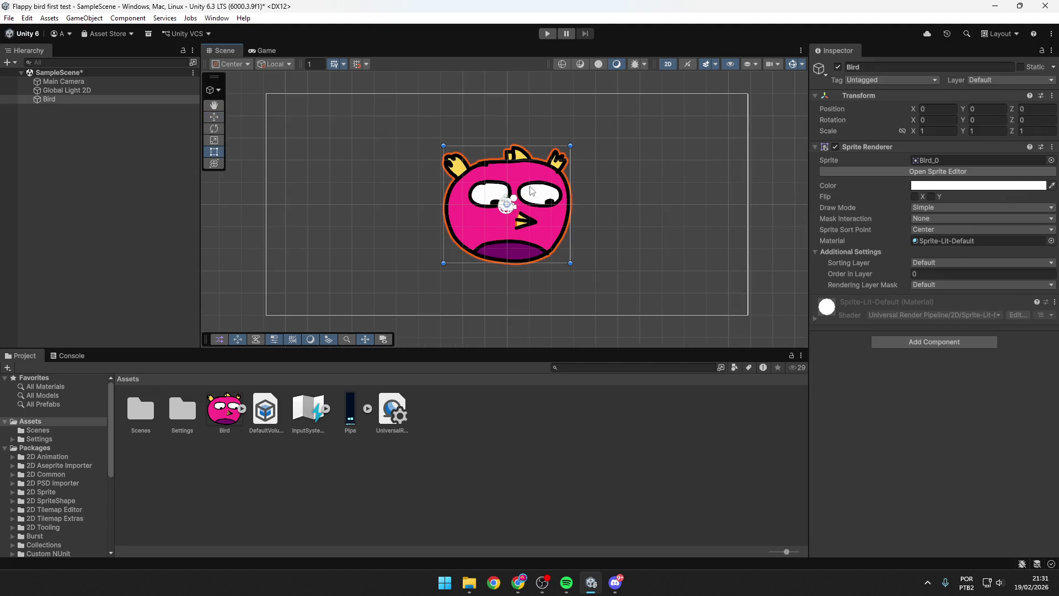
{"action": "left_click_drag", "start_coordinate": [507, 207], "coordinate": [508, 175]}
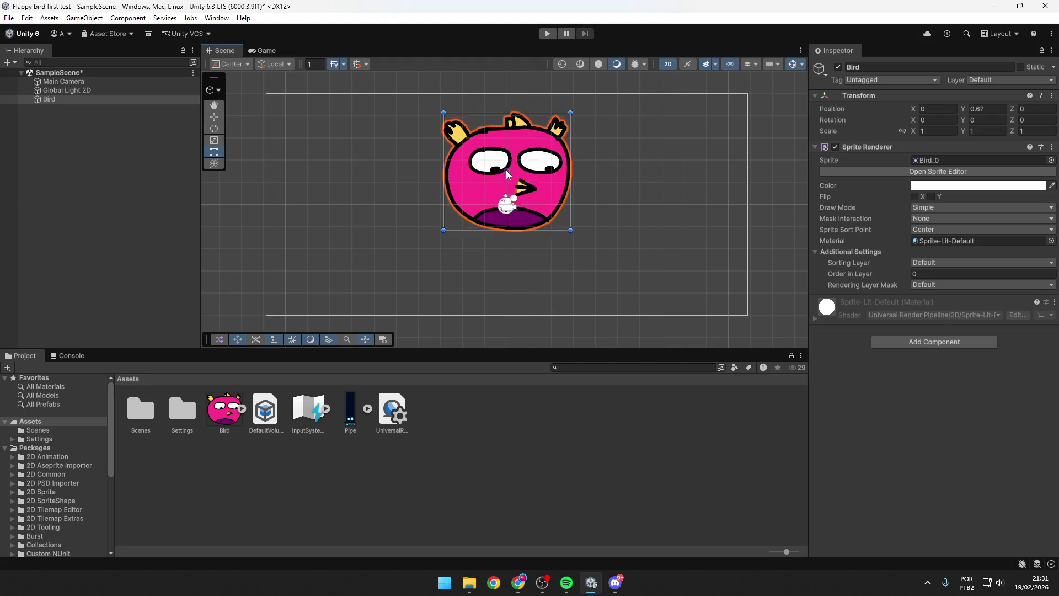
{"action": "key", "text": "ctrl+z"}
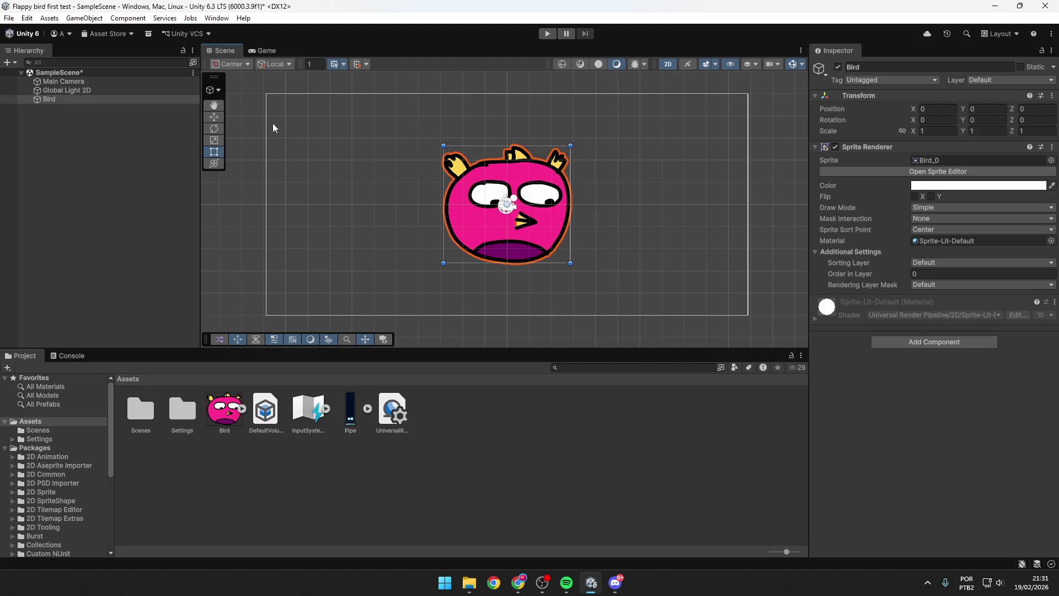
{"action": "left_click", "coordinate": [236, 63]}
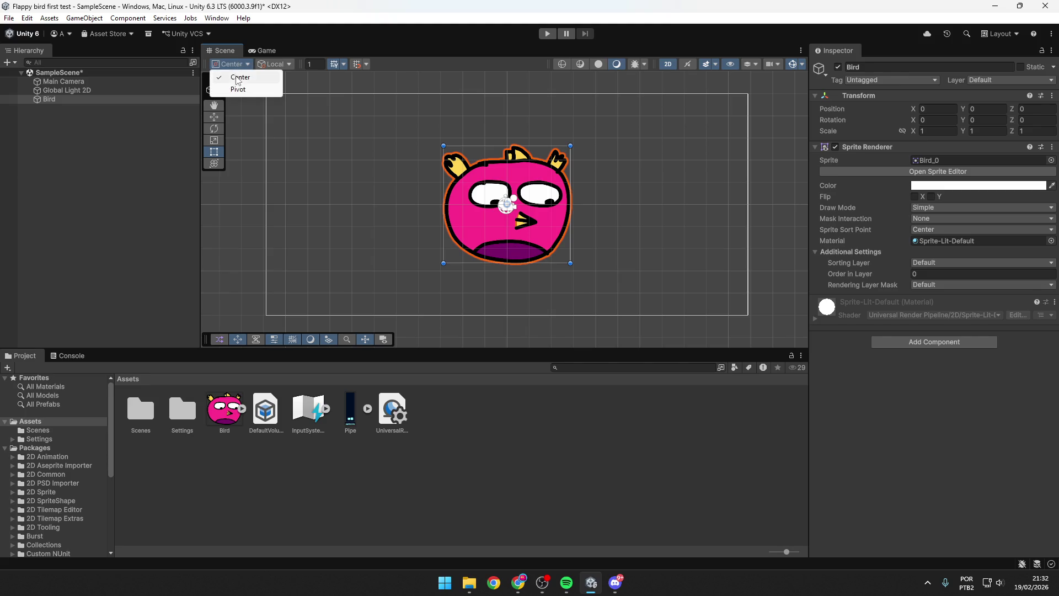
{"action": "left_click", "coordinate": [287, 66]}
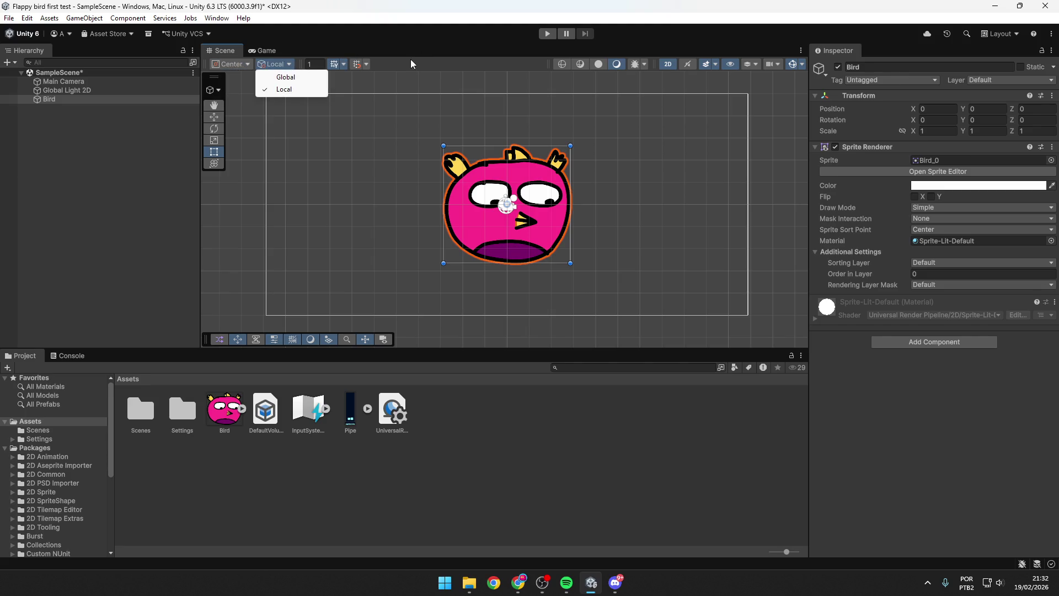
{"action": "left_click", "coordinate": [343, 65]}
{"action": "left_click", "coordinate": [342, 65]}
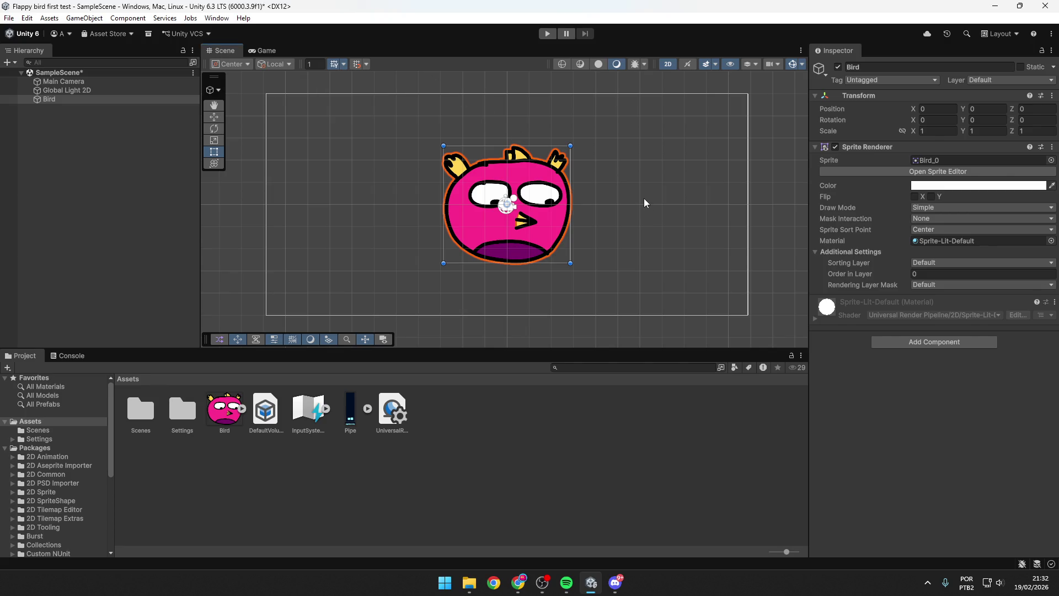
{"action": "left_click", "coordinate": [884, 93]}
{"action": "left_click", "coordinate": [883, 91]}
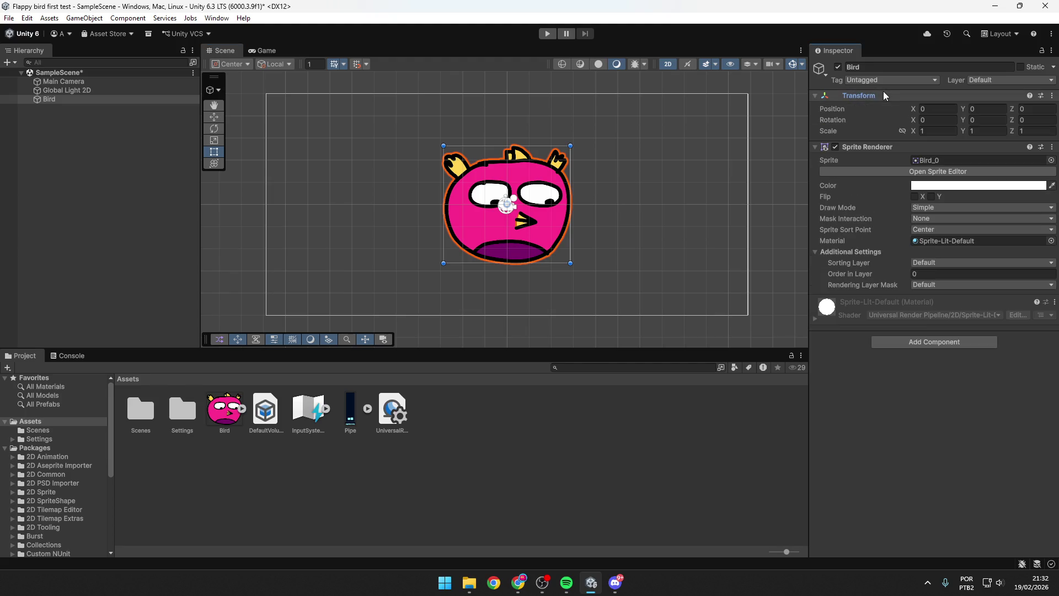
{"action": "left_click", "coordinate": [215, 118]}
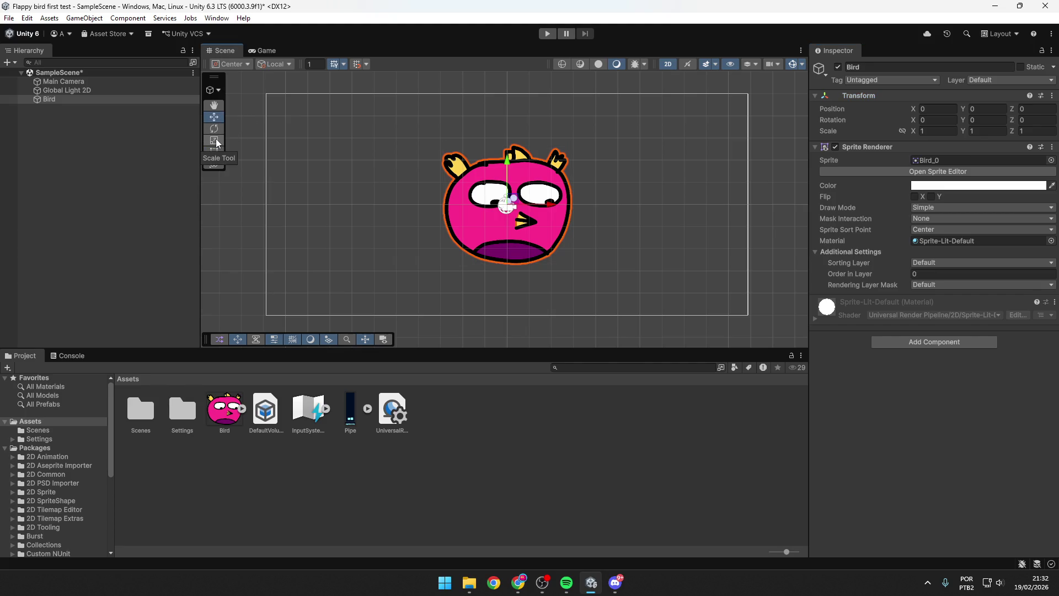
{"action": "left_click", "coordinate": [218, 151]}
{"action": "left_click", "coordinate": [216, 140]}
{"action": "key", "text": "w"}
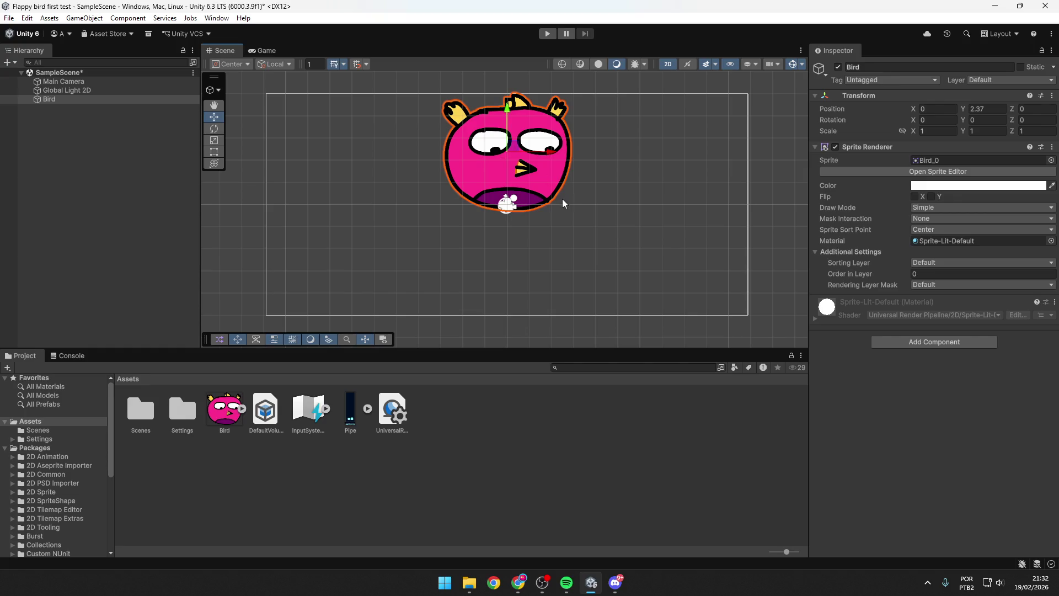
{"action": "left_click_drag", "start_coordinate": [555, 207], "coordinate": [613, 209]}
{"action": "key", "text": "ctrl+z"}
{"action": "left_click_drag", "start_coordinate": [511, 202], "coordinate": [560, 156]}
{"action": "key", "text": "ctrl+z"}
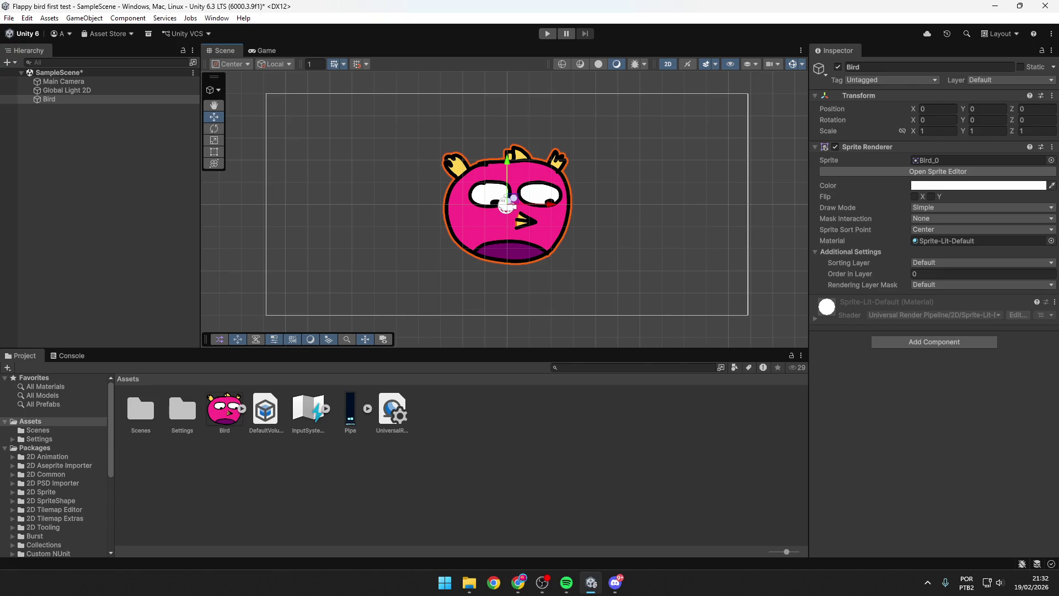
{"action": "left_click", "coordinate": [672, 62]}
{"action": "mouse_move", "coordinate": [481, 253]}
{"action": "left_mouse_down"}
{"action": "mouse_move", "coordinate": [509, 279]}
{"action": "mouse_move", "coordinate": [734, 271]}
{"action": "mouse_move", "coordinate": [667, 293]}
{"action": "mouse_move", "coordinate": [374, 276]}
{"action": "mouse_move", "coordinate": [683, 275]}
{"action": "mouse_move", "coordinate": [598, 297]}
{"action": "mouse_move", "coordinate": [376, 286]}
{"action": "mouse_move", "coordinate": [492, 277]}
{"action": "mouse_move", "coordinate": [414, 283]}
{"action": "left_mouse_up"}
{"action": "mouse_move", "coordinate": [655, 284]}
{"action": "left_mouse_down"}
{"action": "mouse_move", "coordinate": [497, 270]}
{"action": "mouse_move", "coordinate": [579, 259]}
{"action": "left_mouse_up"}
{"action": "left_click", "coordinate": [668, 64]}
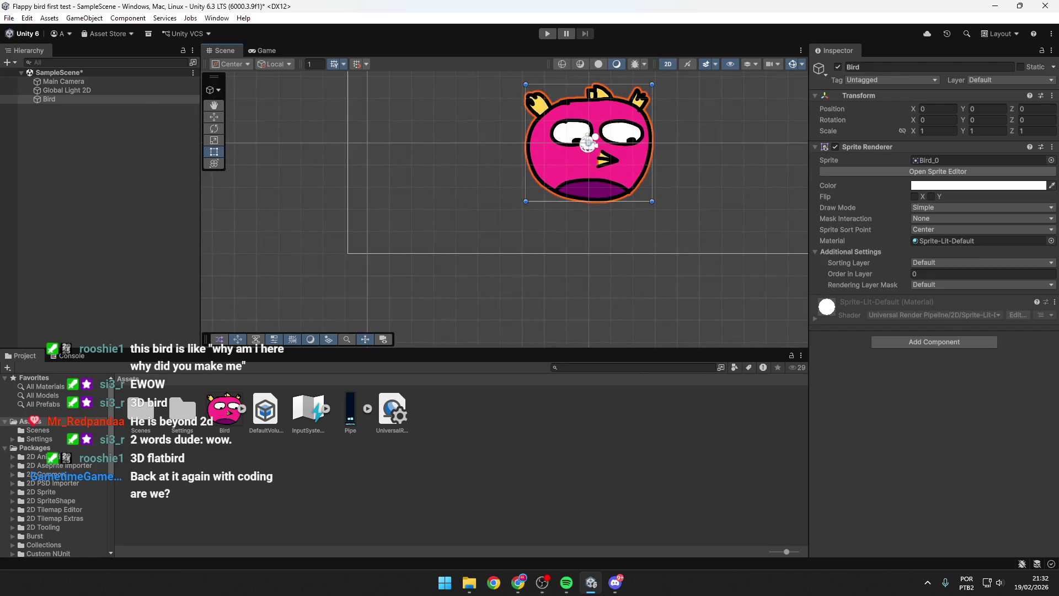
{"action": "key", "text": "f"}
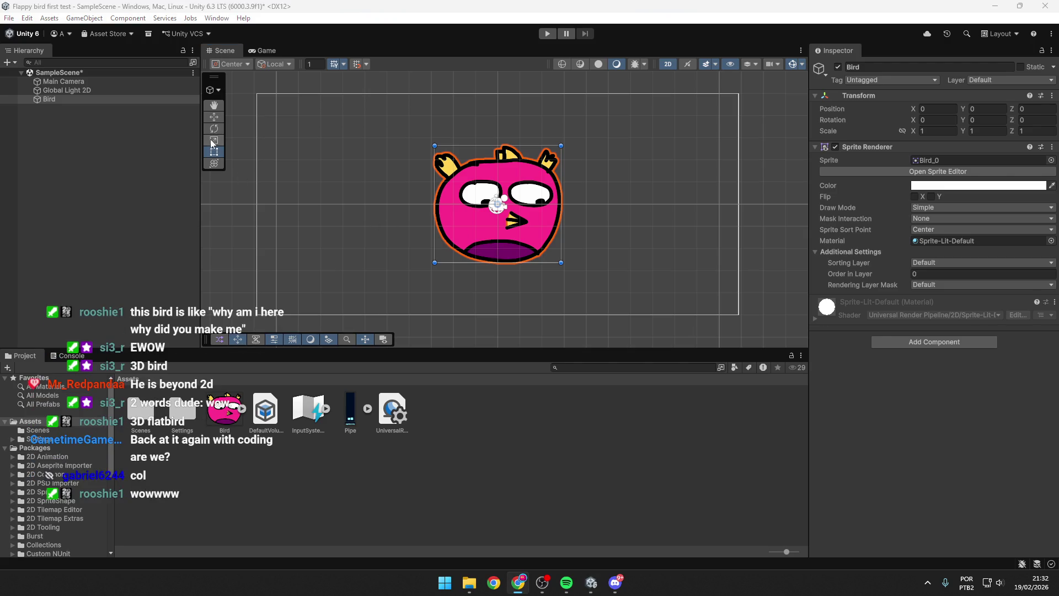
{"action": "left_click", "coordinate": [215, 115]}
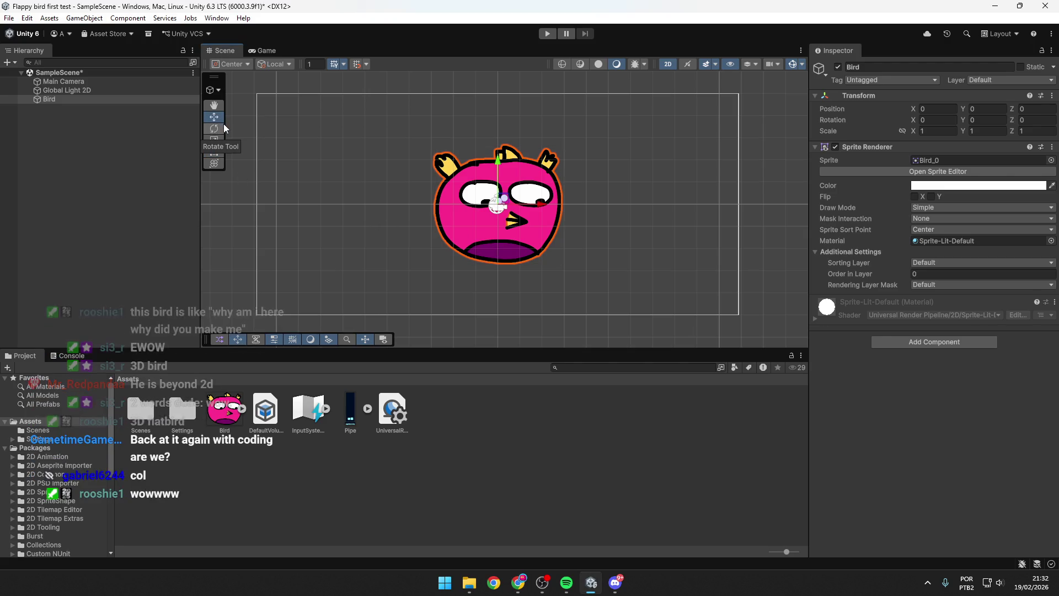
{"action": "left_click", "coordinate": [263, 50]}
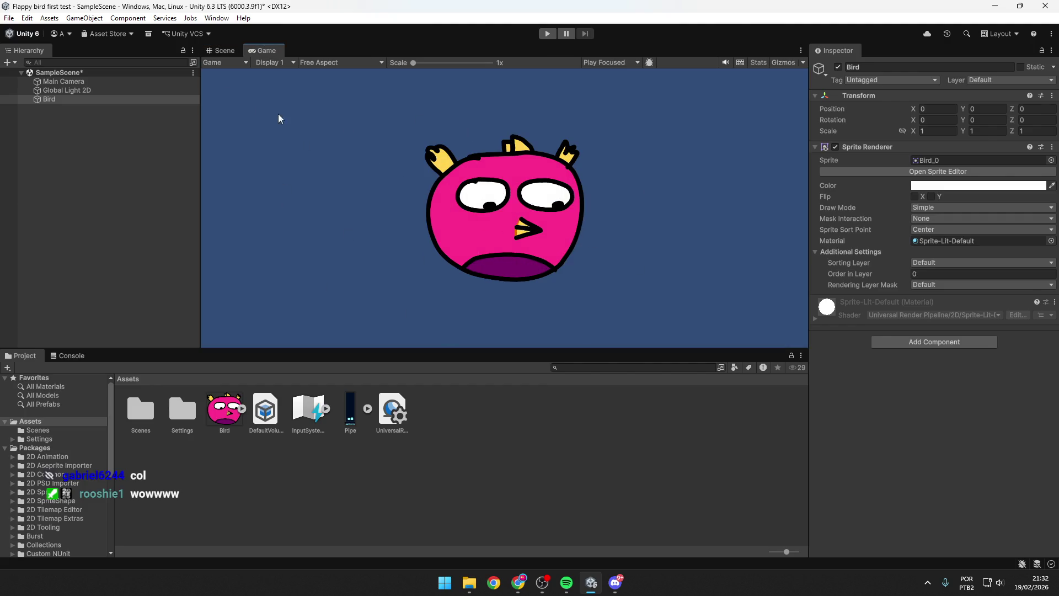
Step: Set the Game view aspect to Full HD (1920x1080), then select Main Camera in the Scene view
{"action": "left_click", "coordinate": [351, 64]}
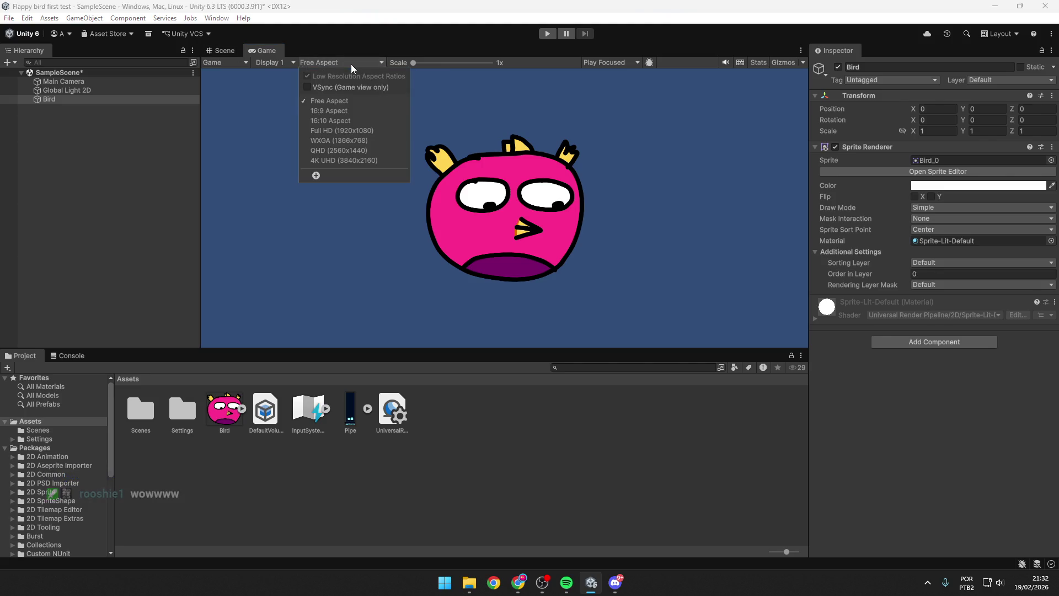
{"action": "left_click", "coordinate": [348, 131]}
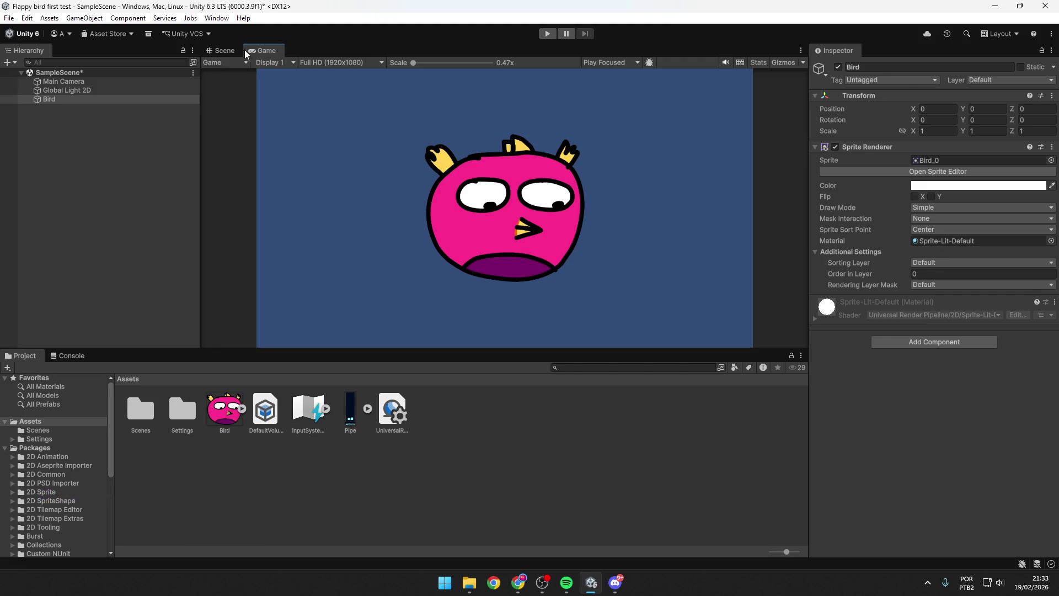
{"action": "key", "text": "alt+Tab"}
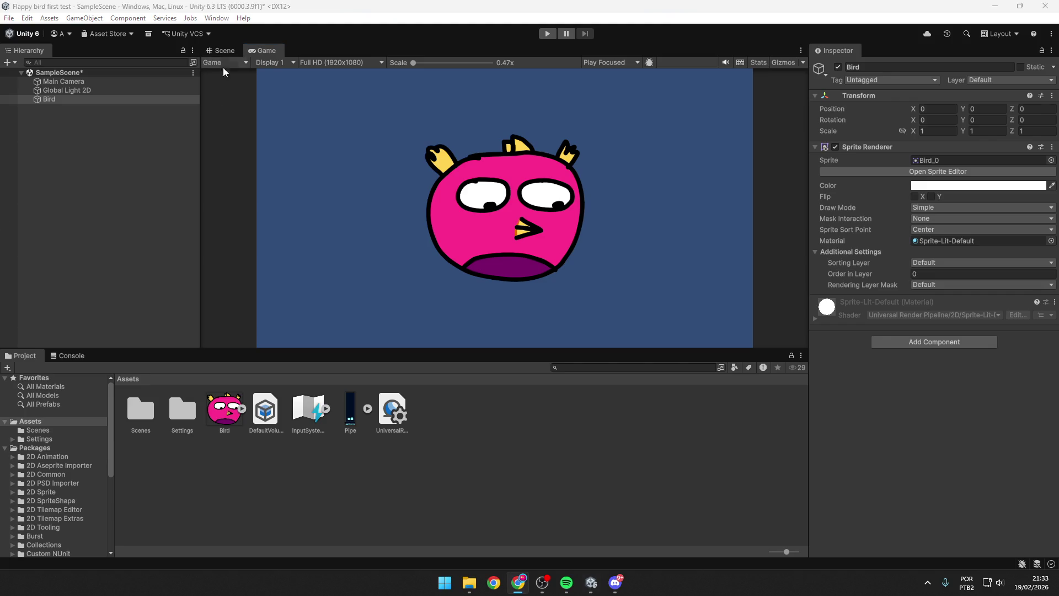
{"action": "left_click", "coordinate": [223, 50]}
{"action": "left_click", "coordinate": [71, 82]}
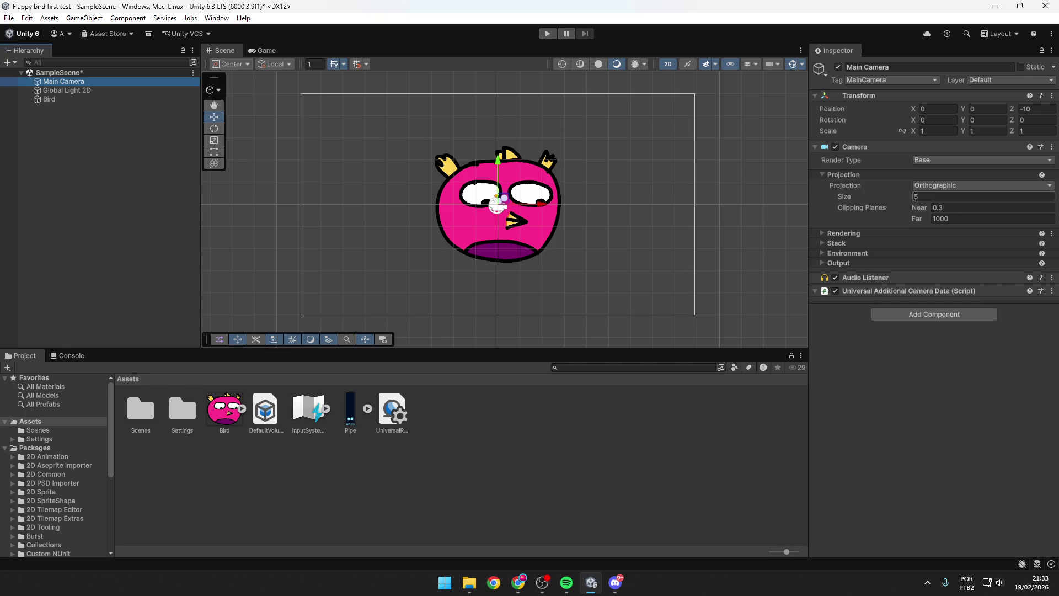
Step: Set the Main Camera's orthographic Size to 8.5
{"action": "left_click_drag", "start_coordinate": [846, 193], "coordinate": [840, 194]}
{"action": "key", "text": "ctrl+z"}
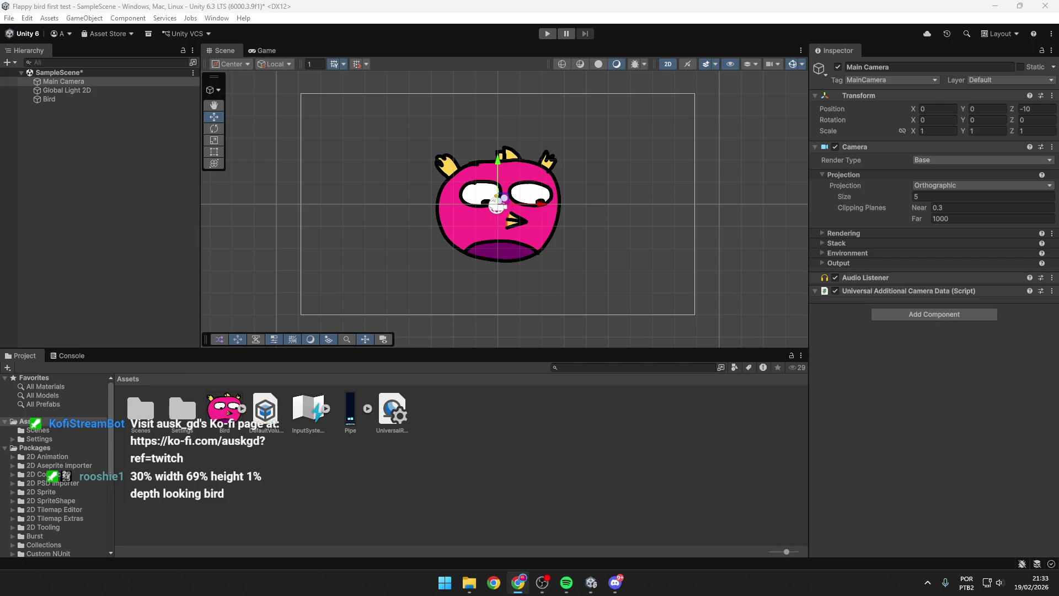
{"action": "left_click", "coordinate": [862, 148]}
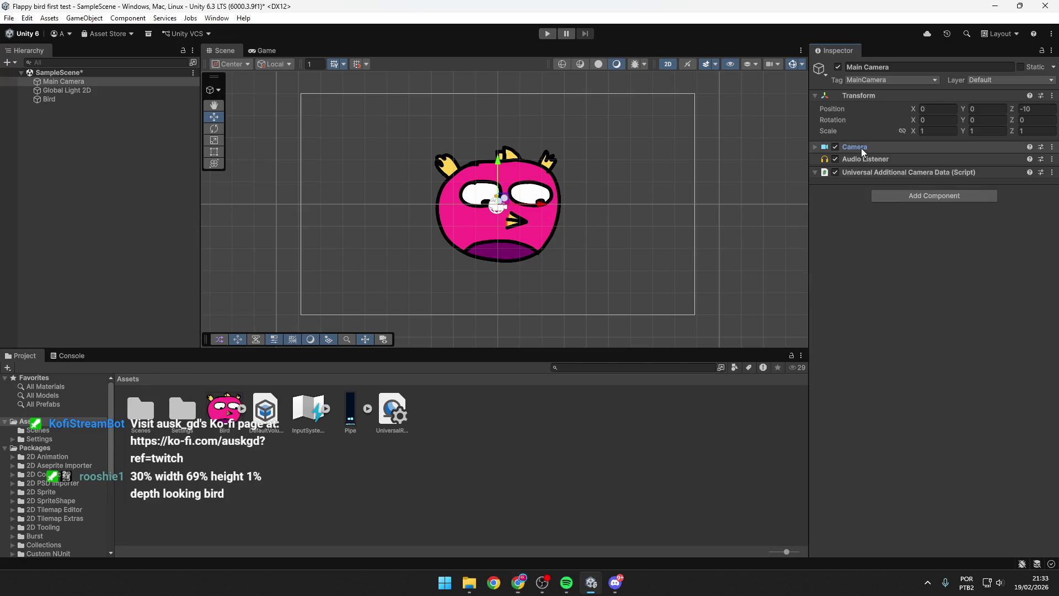
{"action": "left_click", "coordinate": [862, 148]}
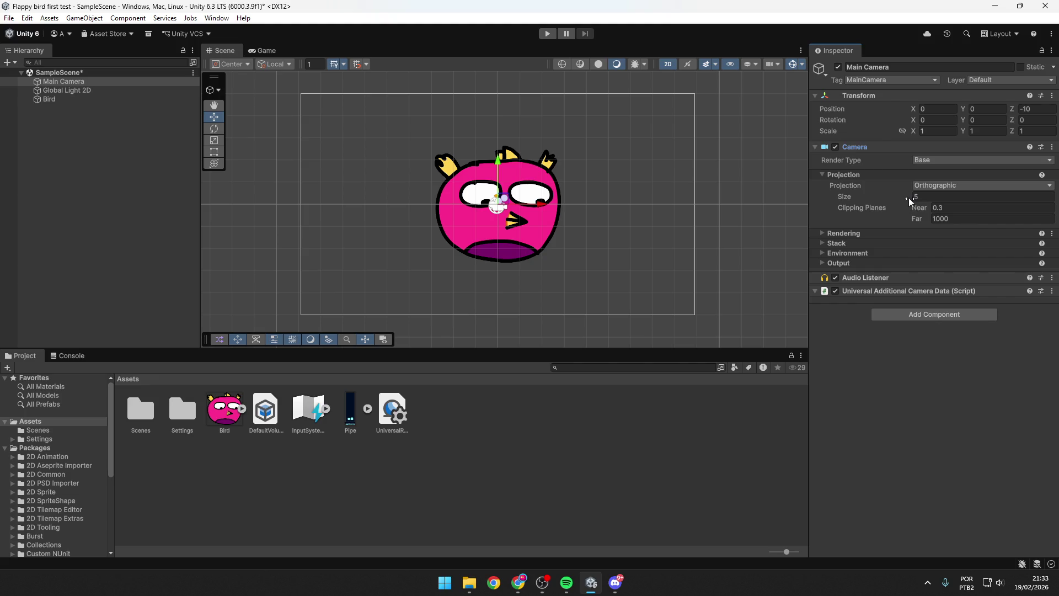
{"action": "left_click_drag", "start_coordinate": [908, 198], "coordinate": [939, 197]}
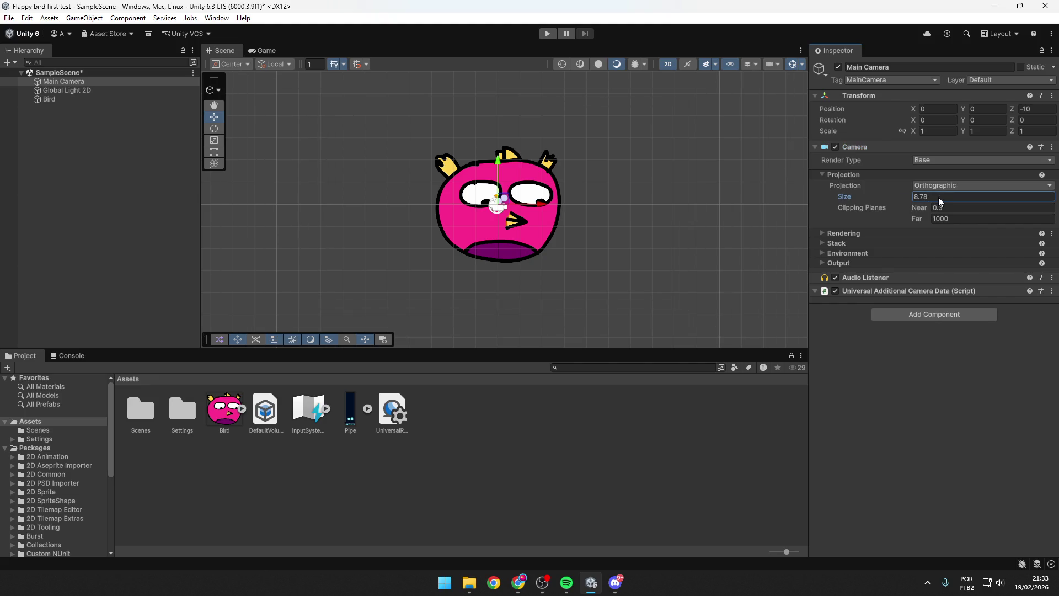
{"action": "type", "text": "8.5"}
{"action": "scroll", "coordinate": [395, 183], "scroll_direction": "down", "scroll_amount": 5}
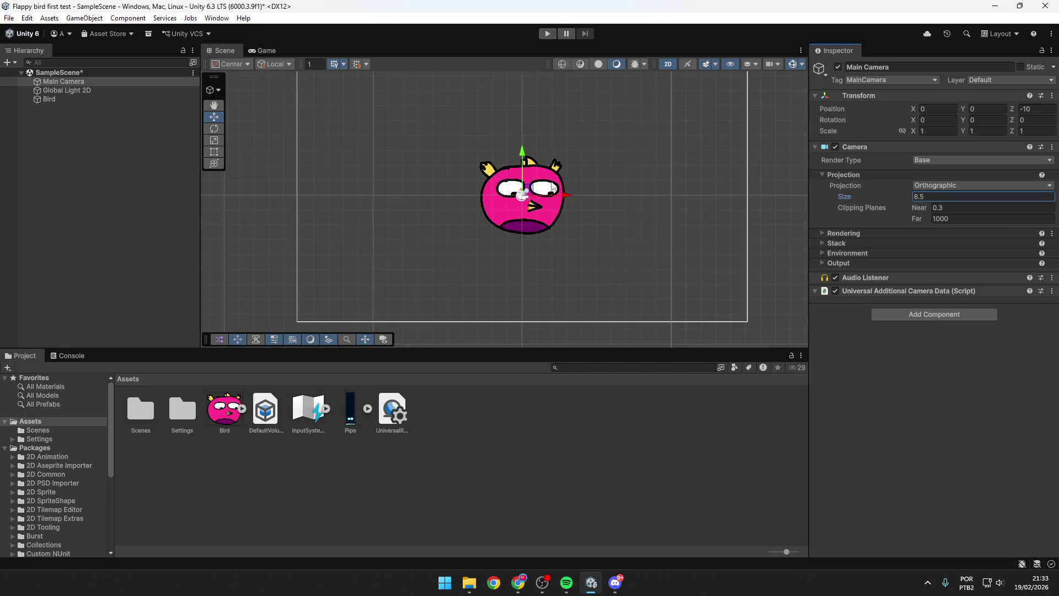
{"action": "key", "text": "alt+Tab"}
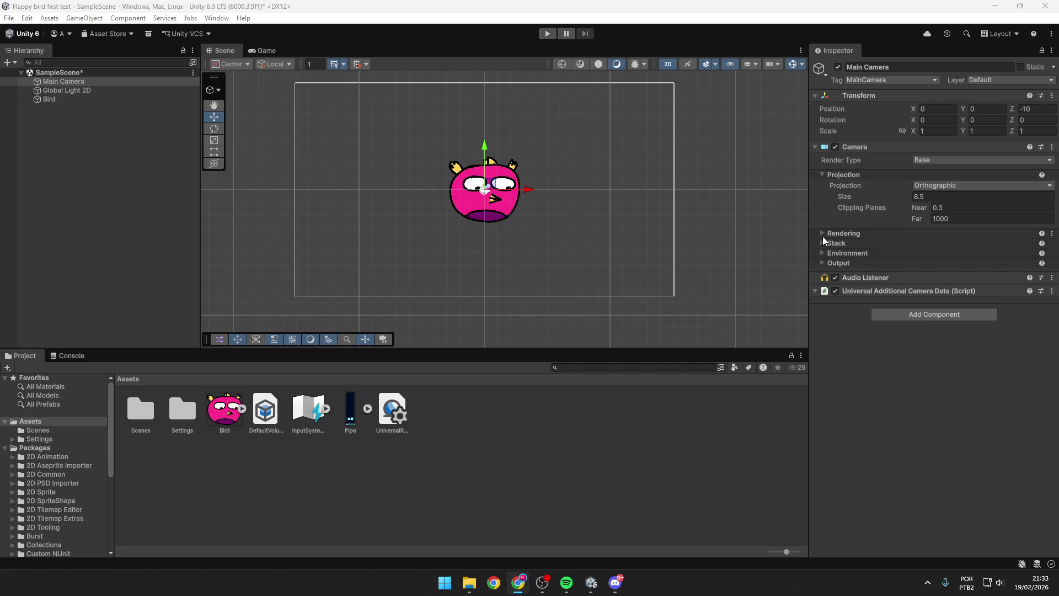
{"action": "left_click", "coordinate": [823, 234]}
{"action": "left_click", "coordinate": [823, 234]}
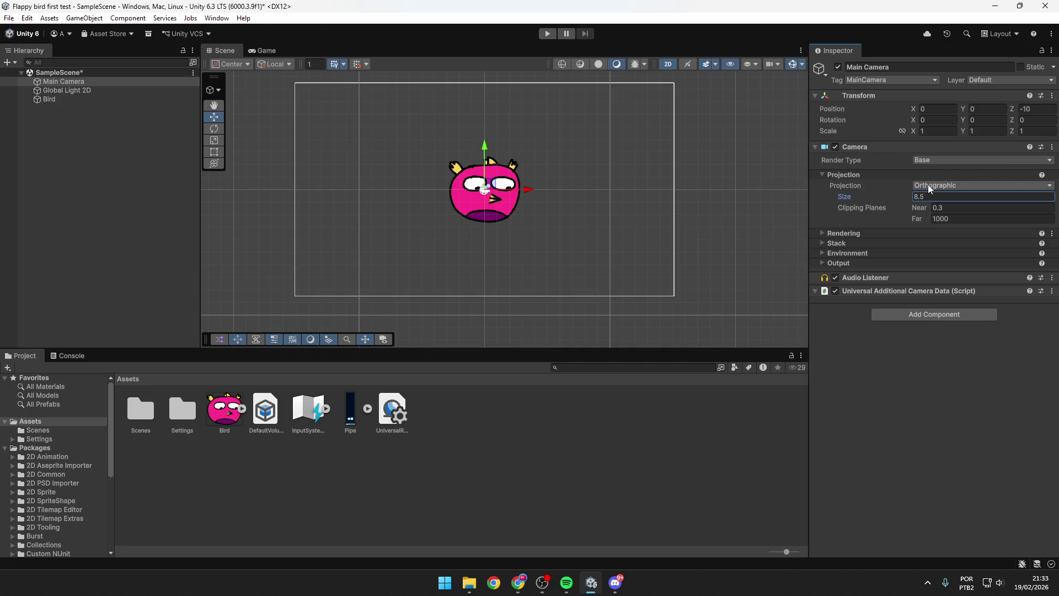
{"action": "key", "text": "alt+Tab"}
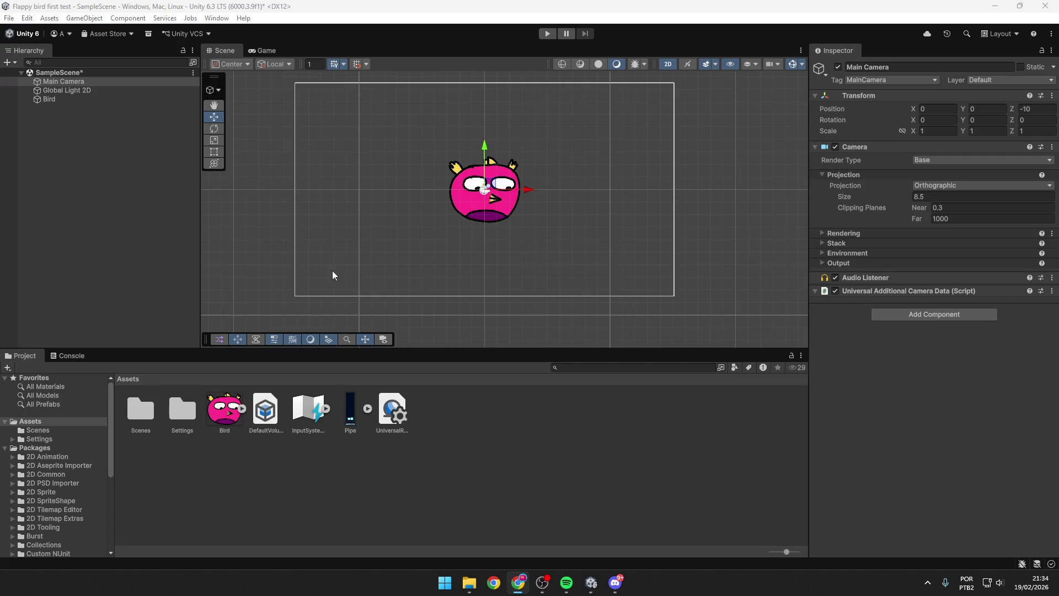
{"action": "left_click", "coordinate": [918, 161]}
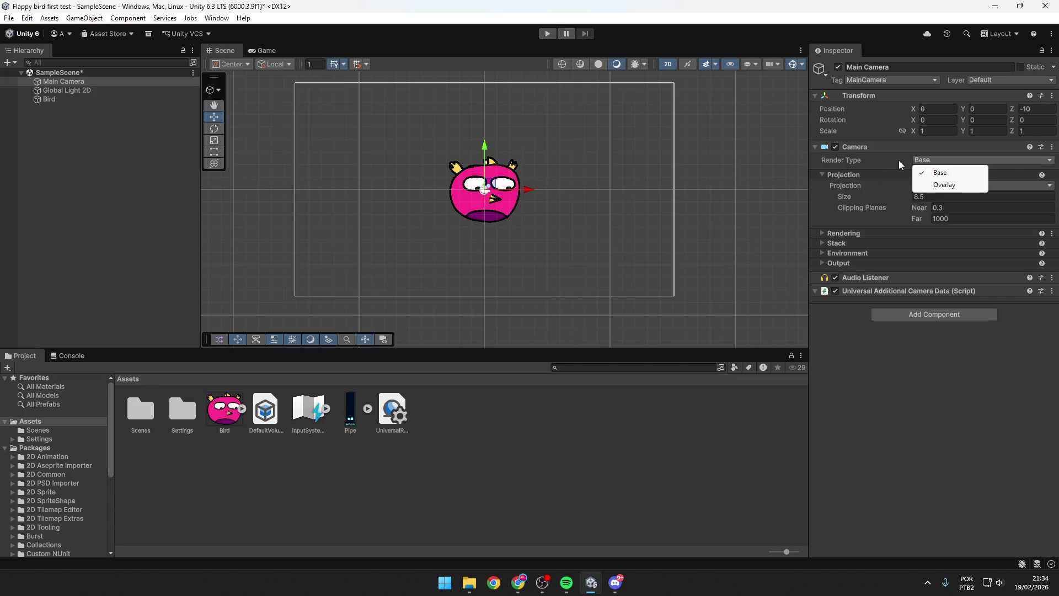
Step: Set the camera's Solid Color background to blue 395A8E at alpha 255
{"action": "left_click", "coordinate": [899, 160]}
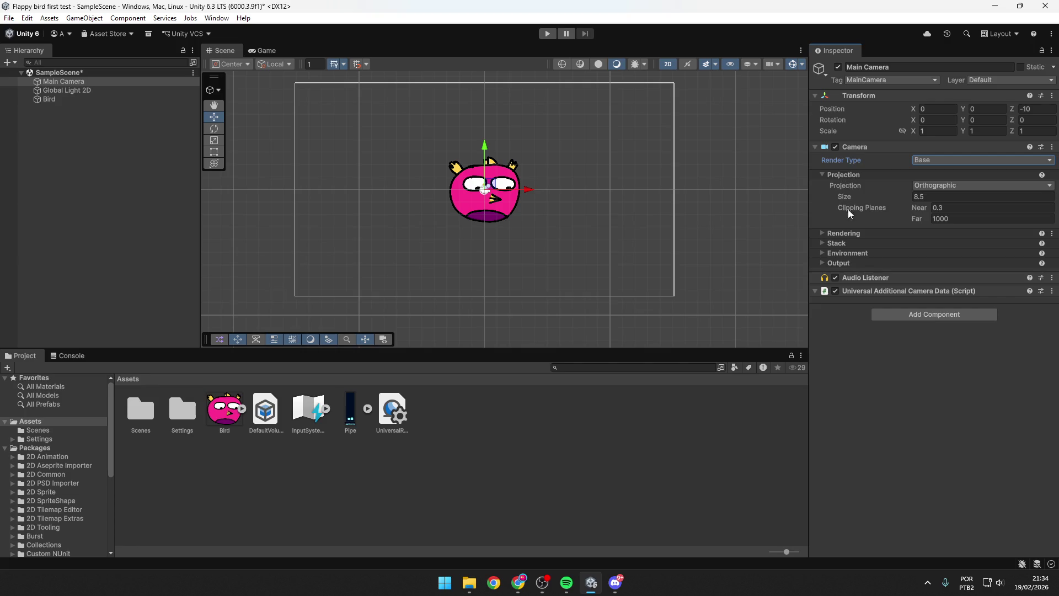
{"action": "left_click", "coordinate": [823, 253]}
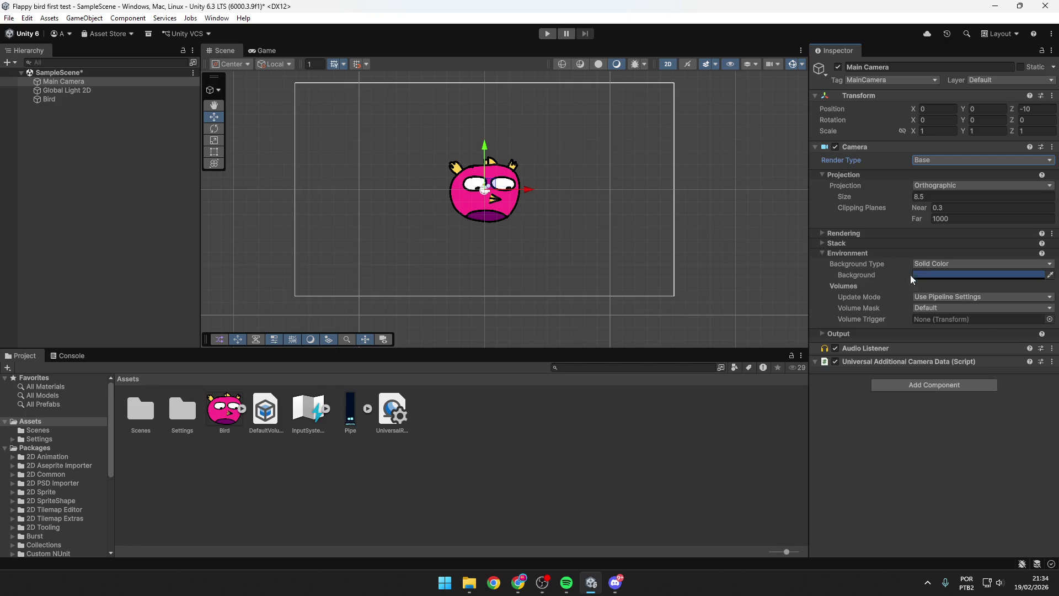
{"action": "left_click", "coordinate": [945, 264]}
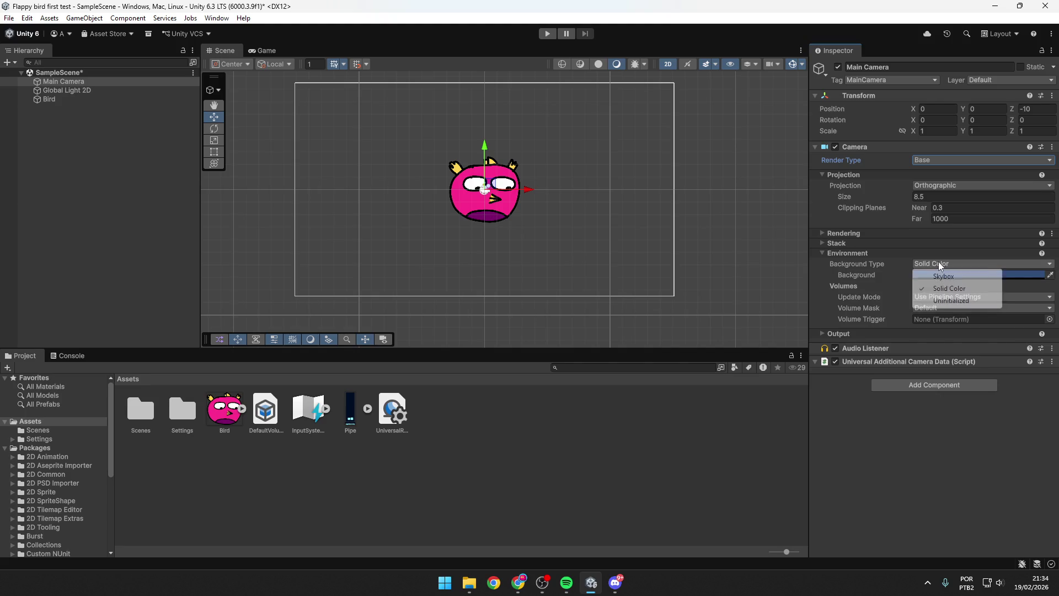
{"action": "left_click", "coordinate": [1029, 273]}
{"action": "left_click_drag", "start_coordinate": [954, 302], "coordinate": [952, 295]}
{"action": "left_click_drag", "start_coordinate": [953, 426], "coordinate": [989, 432]}
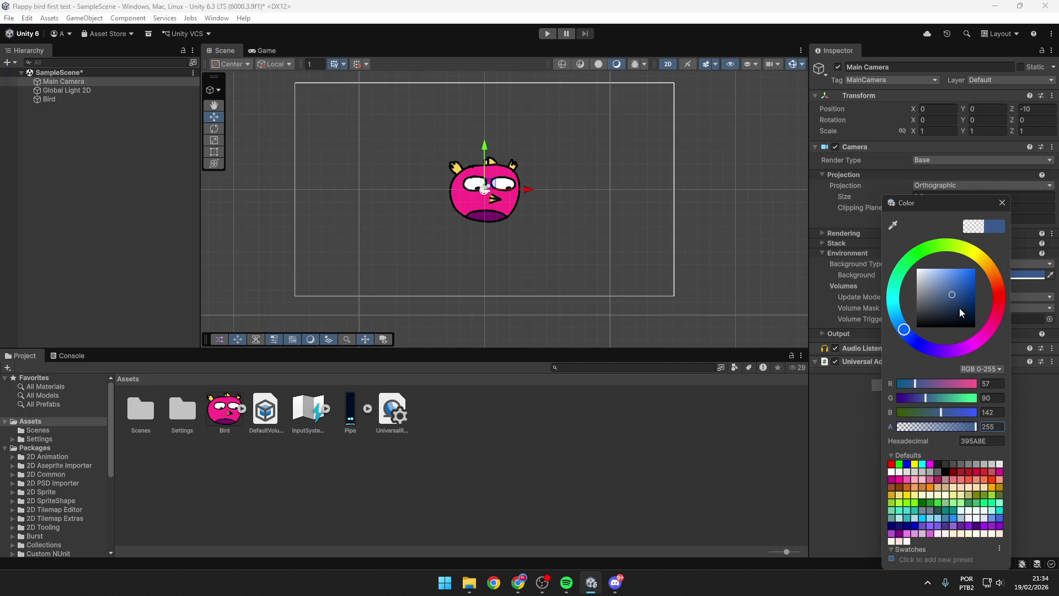
Step: Change the camera background to soft pink FF94A8, sampled from the bird and lightened
{"action": "mouse_move", "coordinate": [952, 297]}
{"action": "left_mouse_down"}
{"action": "mouse_move", "coordinate": [932, 273]}
{"action": "mouse_move", "coordinate": [935, 289]}
{"action": "mouse_move", "coordinate": [913, 295]}
{"action": "mouse_move", "coordinate": [957, 269]}
{"action": "left_mouse_up"}
{"action": "left_click", "coordinate": [895, 309]}
{"action": "left_click", "coordinate": [952, 272]}
{"action": "left_click_drag", "start_coordinate": [894, 306], "coordinate": [895, 306]}
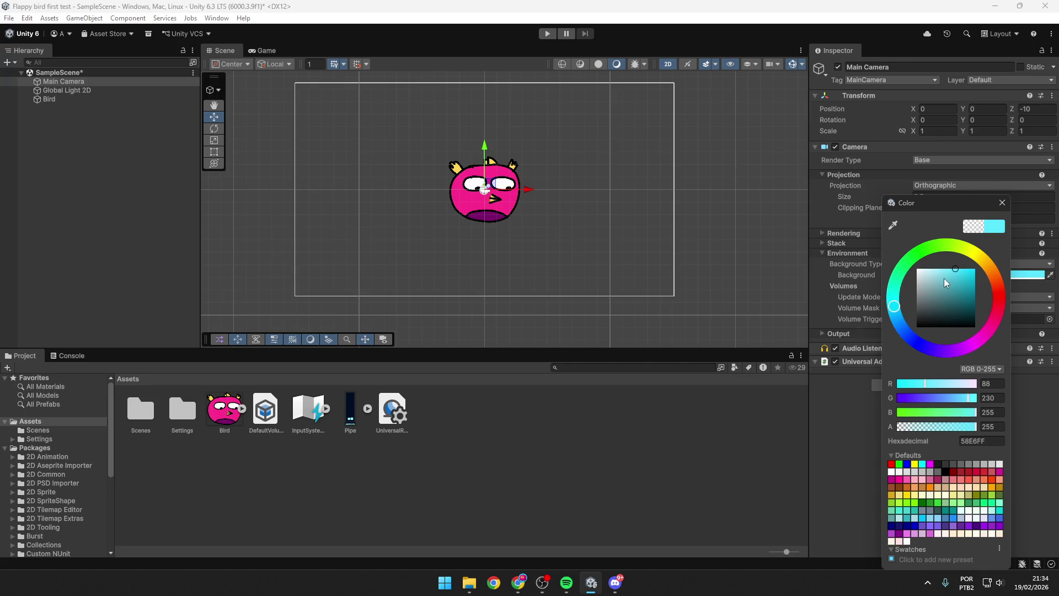
{"action": "left_click", "coordinate": [972, 346]}
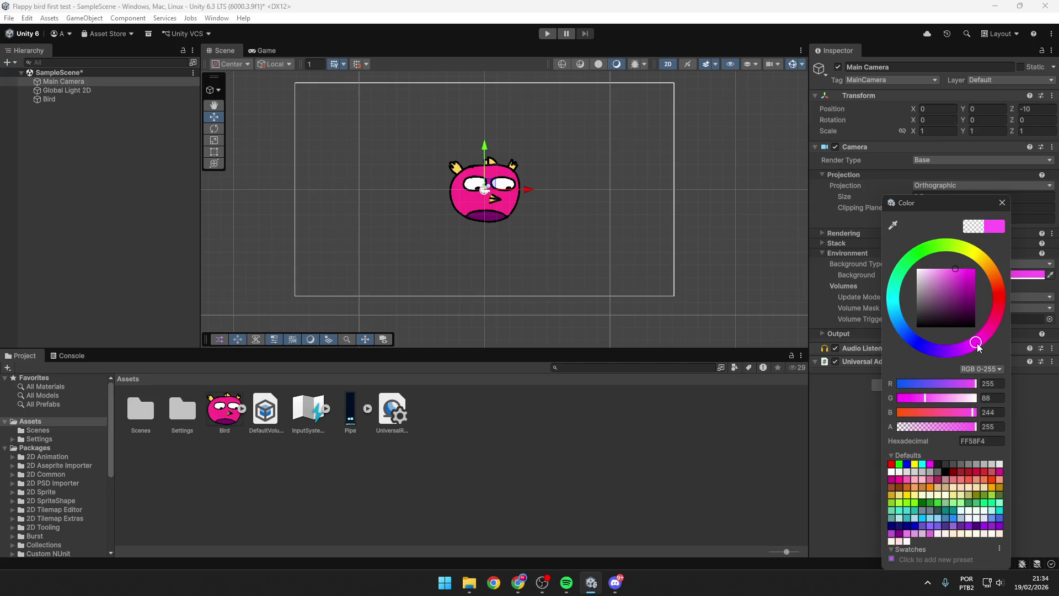
{"action": "left_click_drag", "start_coordinate": [973, 349], "coordinate": [974, 343]}
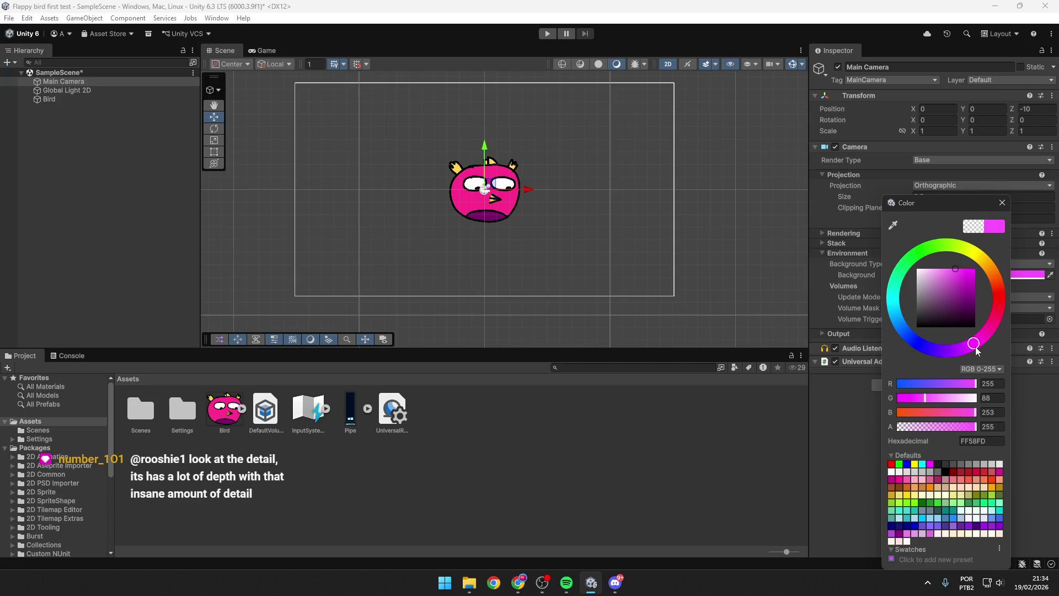
{"action": "left_click", "coordinate": [894, 225]}
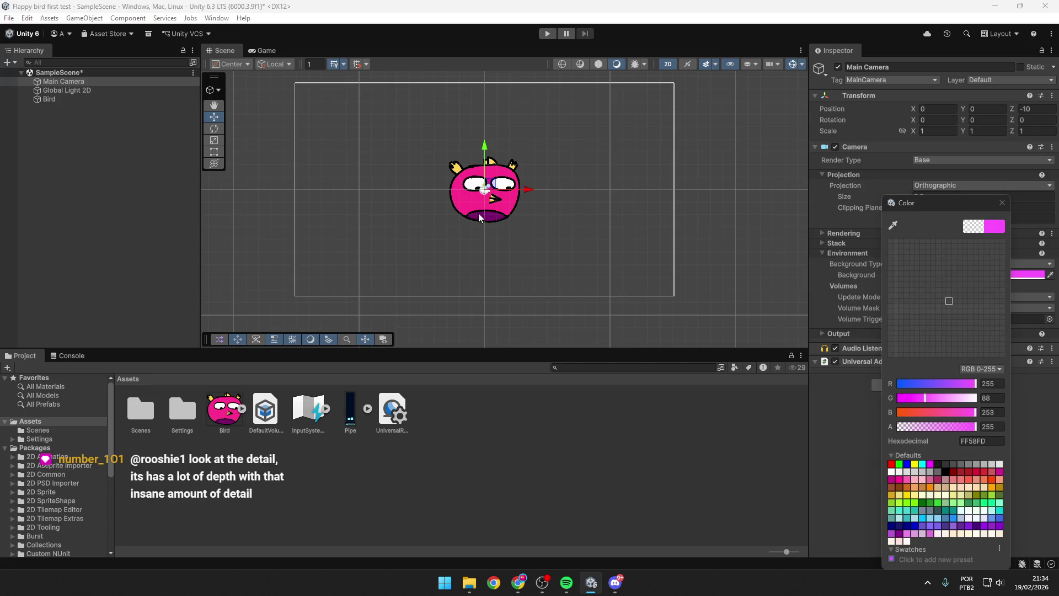
{"action": "left_click", "coordinate": [466, 199]}
{"action": "left_click_drag", "start_coordinate": [965, 276], "coordinate": [952, 269]}
{"action": "left_click_drag", "start_coordinate": [995, 324], "coordinate": [1004, 312]}
{"action": "left_click_drag", "start_coordinate": [937, 280], "coordinate": [942, 266]}
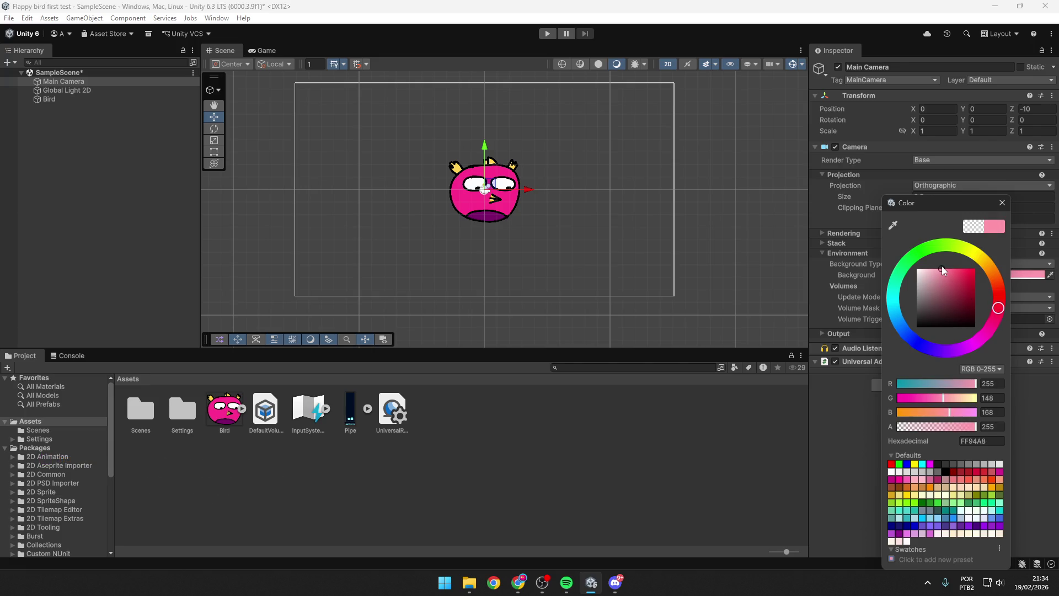
{"action": "left_click", "coordinate": [1003, 202]}
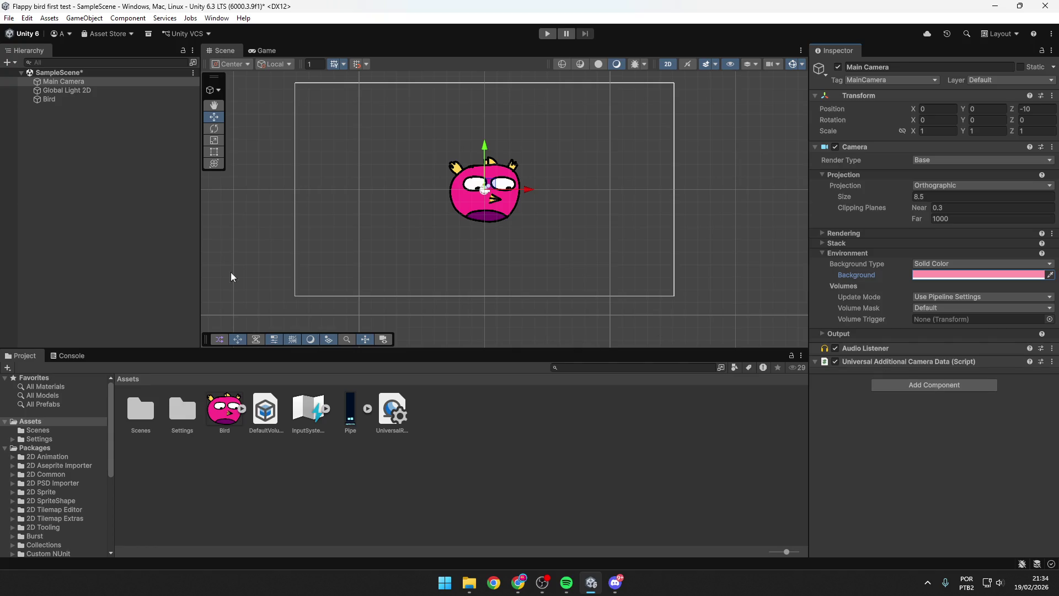
{"action": "key", "text": "alt+Tab"}
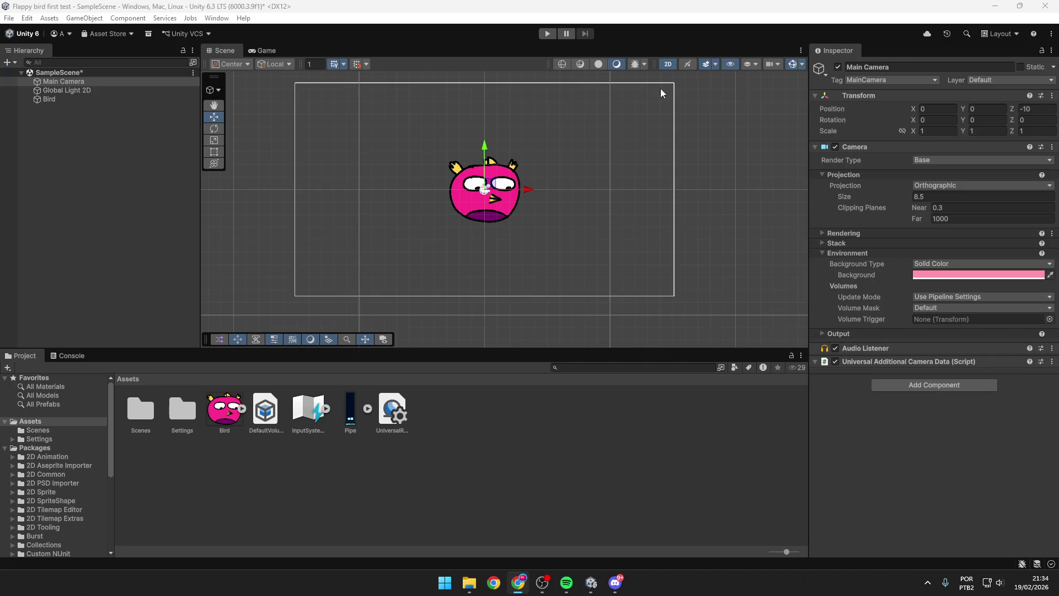
{"action": "left_click", "coordinate": [730, 63]}
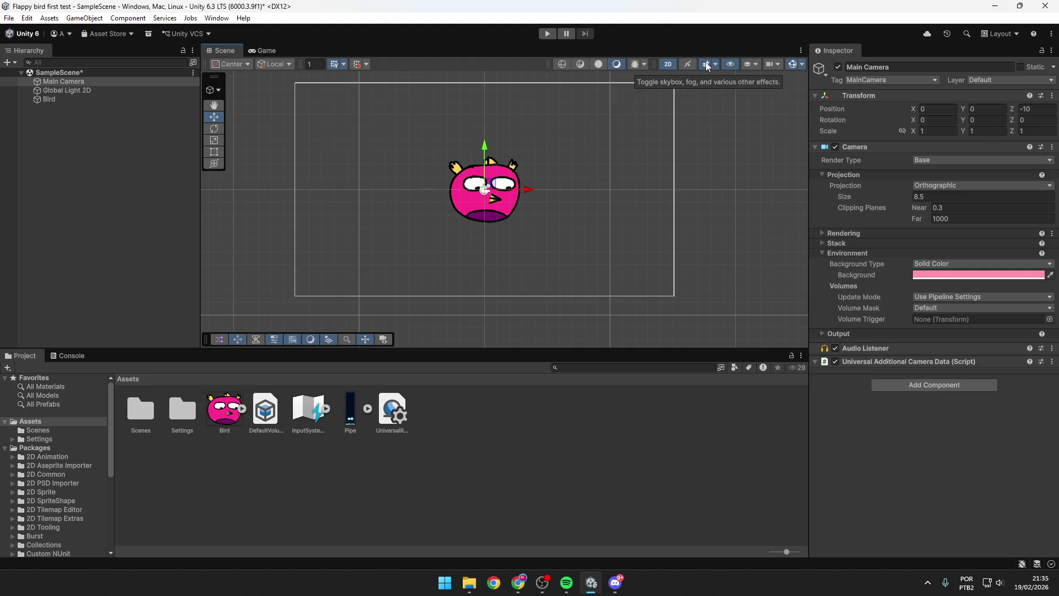
{"action": "left_click", "coordinate": [706, 63]}
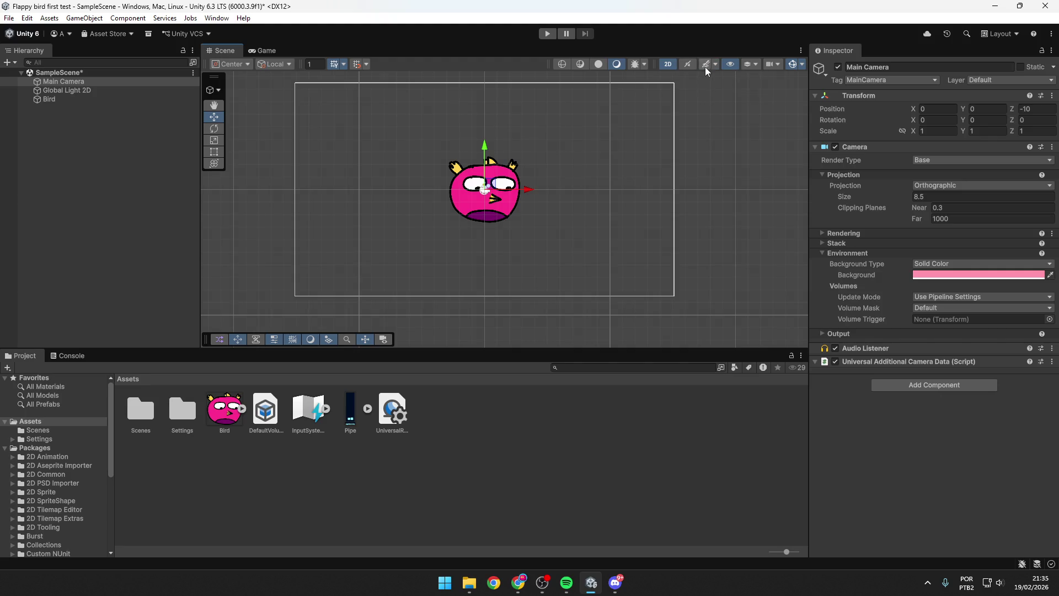
{"action": "left_click", "coordinate": [715, 64]}
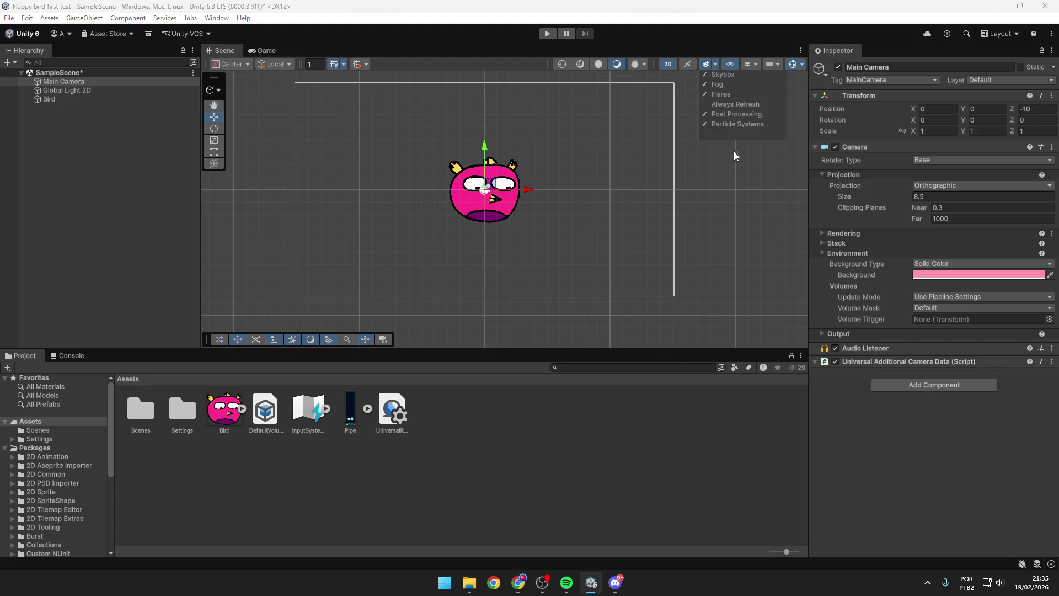
{"action": "left_click", "coordinate": [714, 65]}
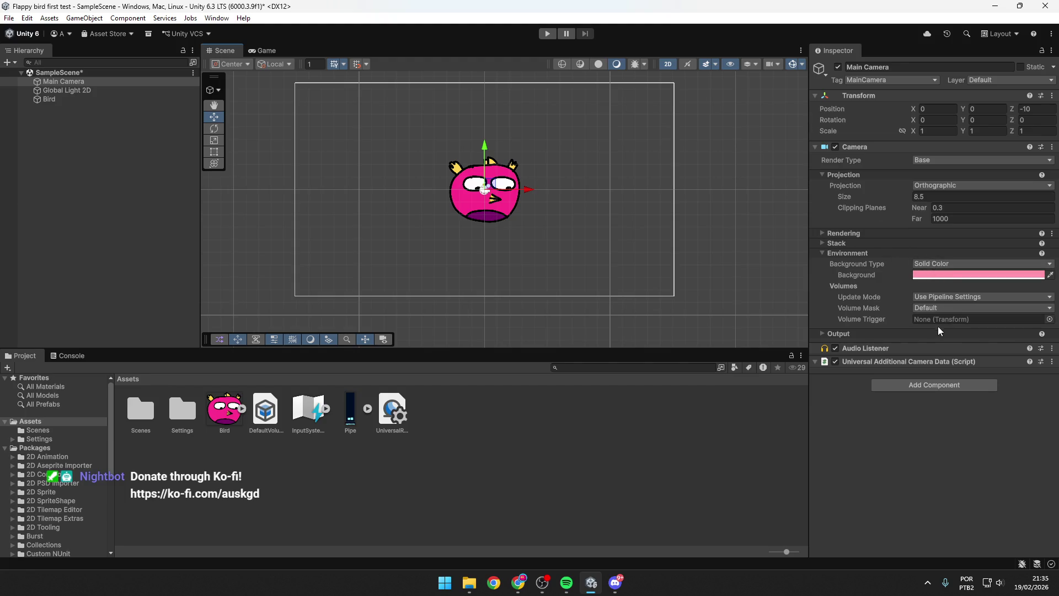
{"action": "left_click", "coordinate": [263, 50]}
{"action": "left_click", "coordinate": [228, 51]}
{"action": "left_click", "coordinate": [263, 50]}
{"action": "left_click", "coordinate": [224, 48]}
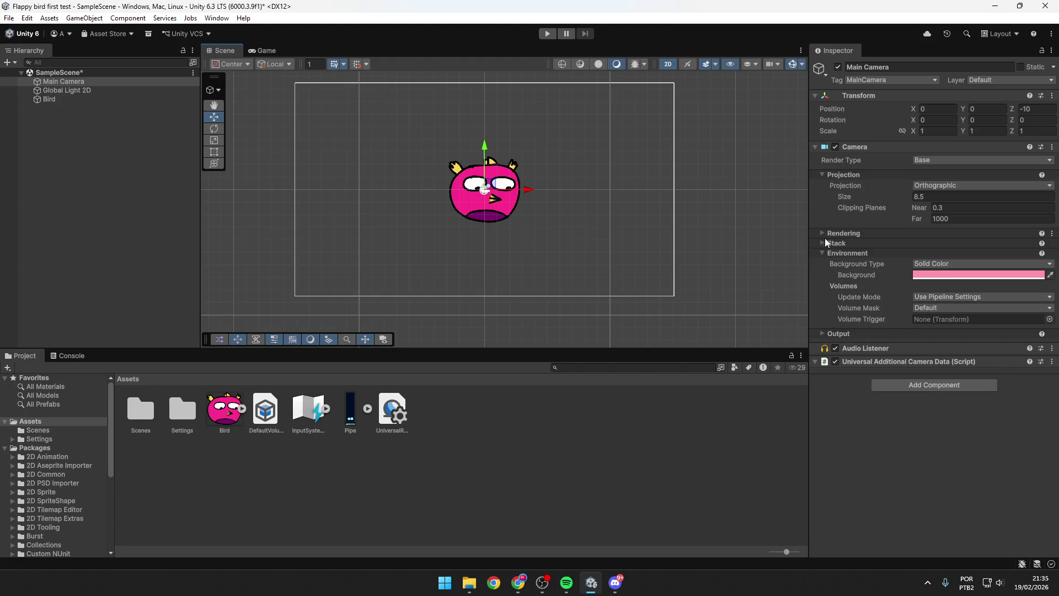
{"action": "scroll", "coordinate": [554, 247], "scroll_direction": "down", "scroll_amount": 1}
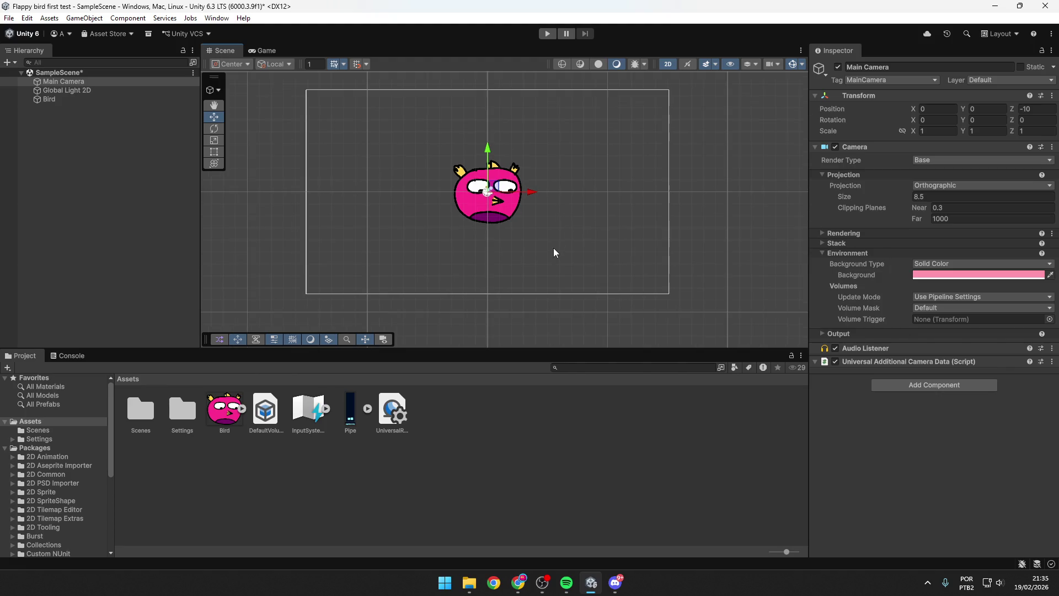
{"action": "scroll", "coordinate": [554, 248], "scroll_direction": "up", "scroll_amount": 1}
{"action": "scroll", "coordinate": [554, 246], "scroll_direction": "down", "scroll_amount": 1}
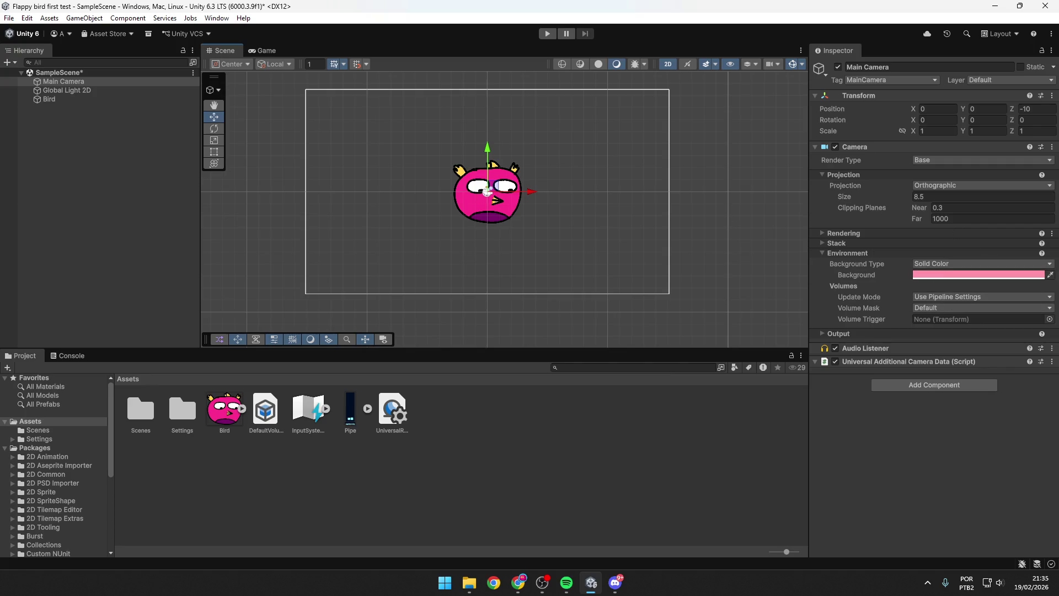
{"action": "key", "text": "alt+Tab"}
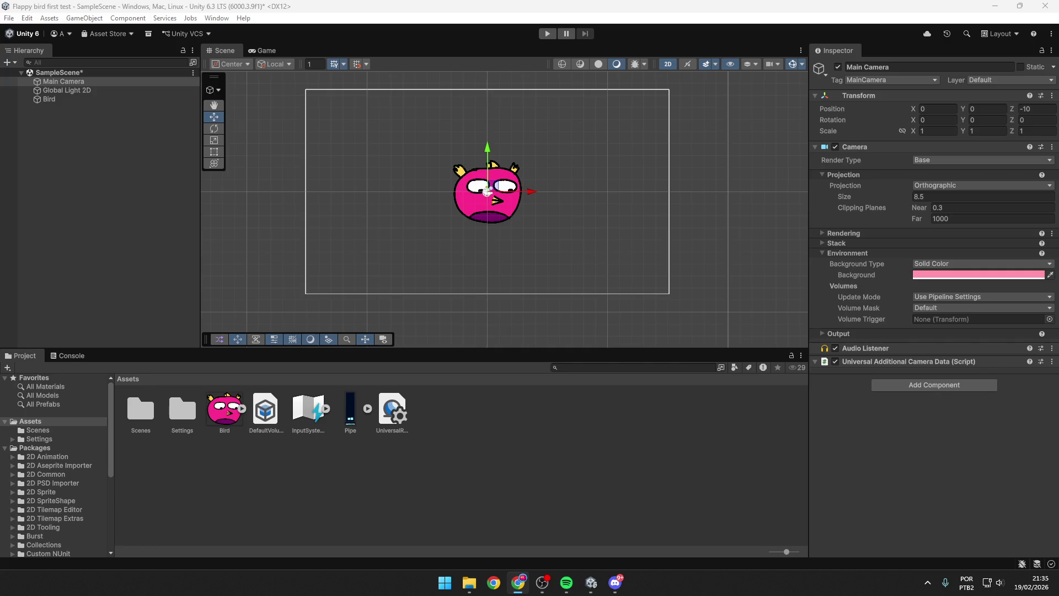
{"action": "left_click", "coordinate": [548, 34]}
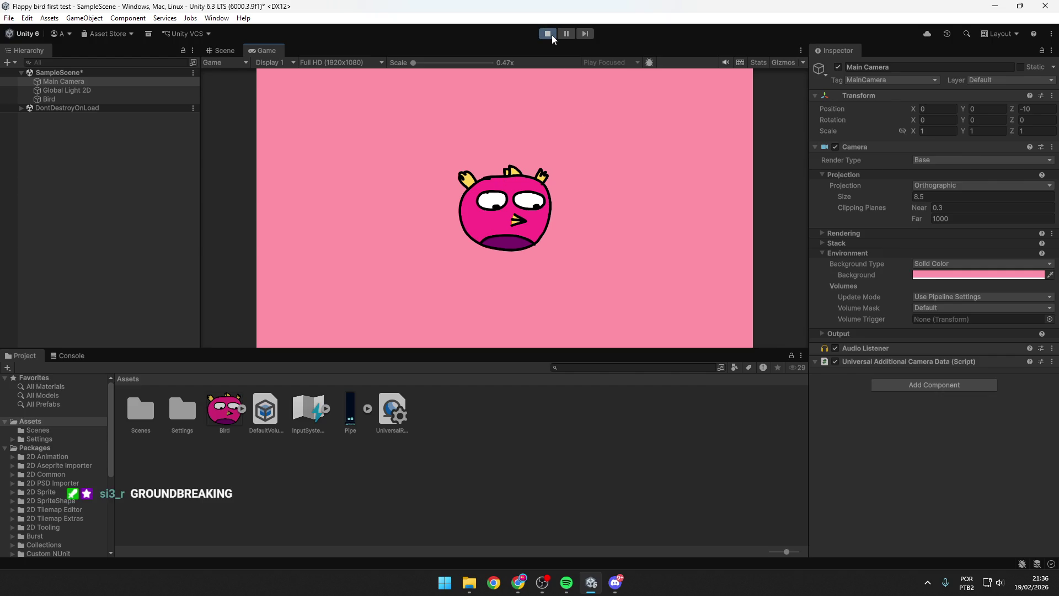
{"action": "key", "text": "alt+Tab"}
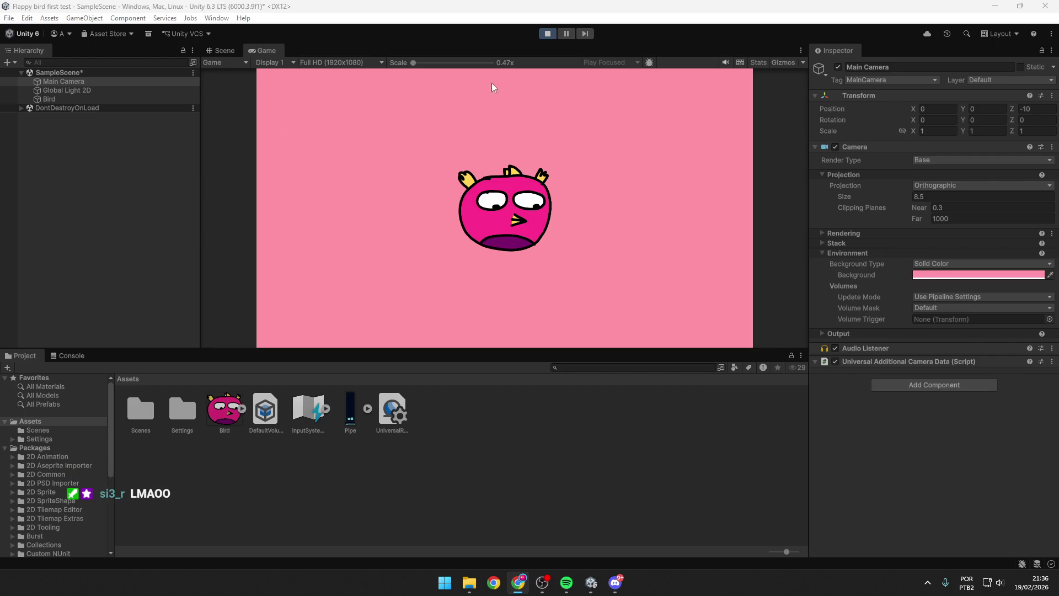
{"action": "left_click", "coordinate": [549, 32]}
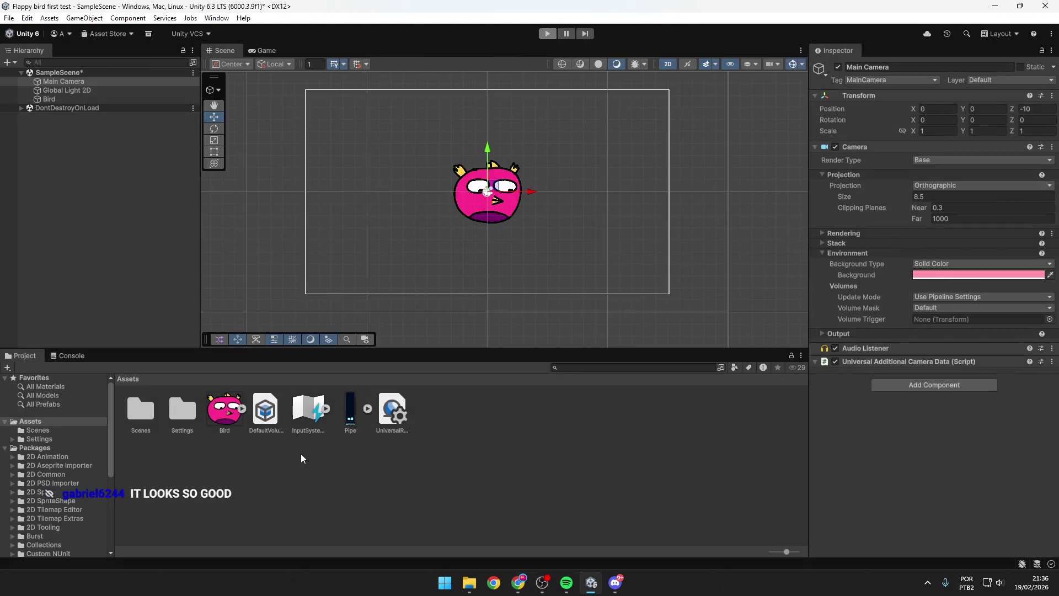
{"action": "key", "text": "alt+Tab"}
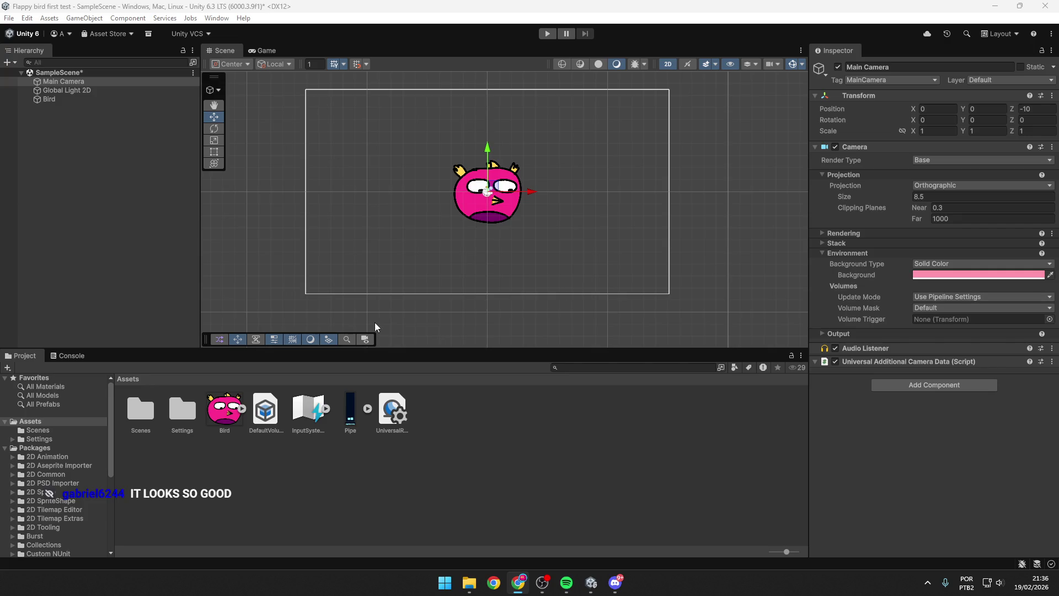
{"action": "left_click", "coordinate": [366, 339]}
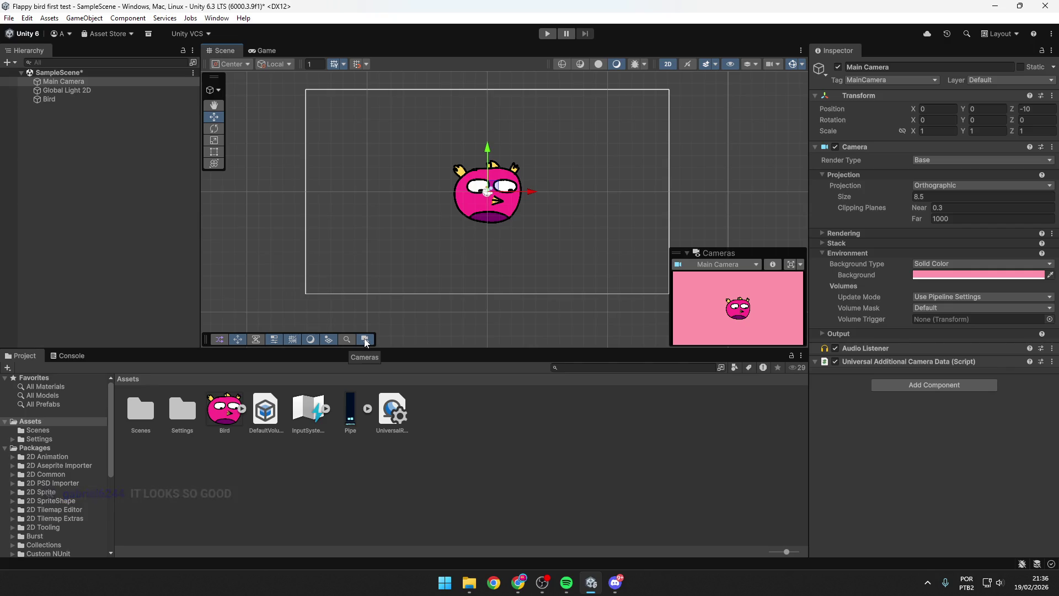
{"action": "left_click", "coordinate": [728, 266]}
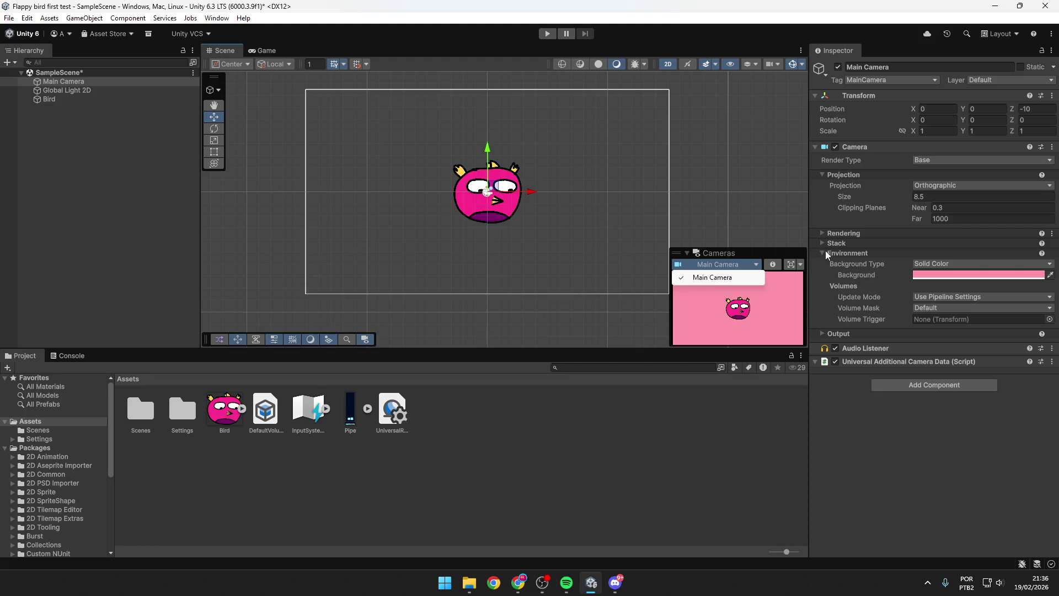
{"action": "left_click", "coordinate": [791, 264]}
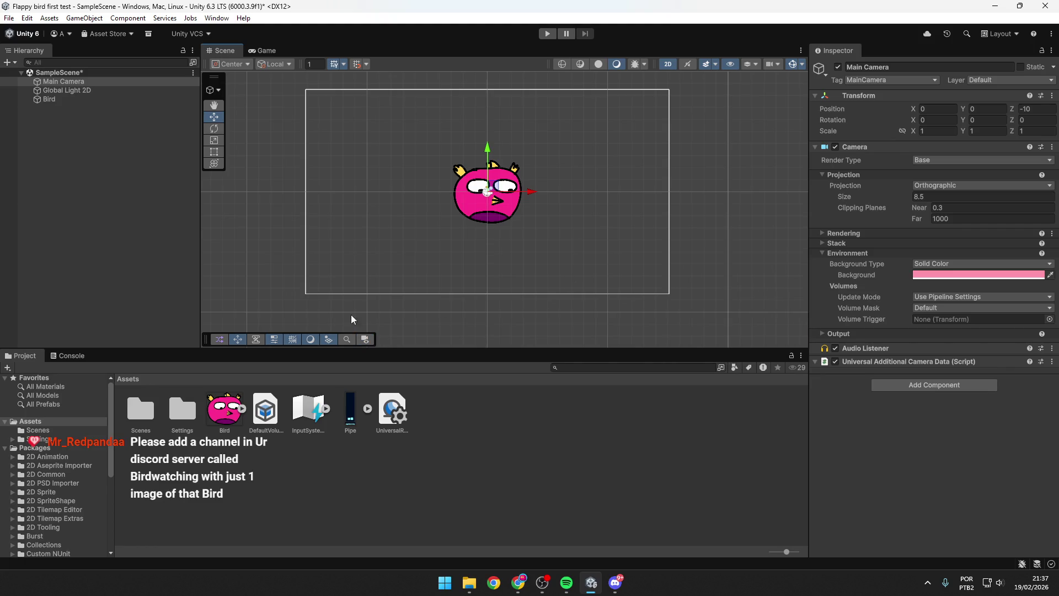
{"action": "left_click", "coordinate": [283, 63]}
{"action": "left_click", "coordinate": [243, 63]}
{"action": "left_click", "coordinate": [276, 64]}
{"action": "left_click", "coordinate": [276, 64]}
{"action": "left_click", "coordinate": [276, 64]}
{"action": "left_click", "coordinate": [252, 65]}
{"action": "left_click", "coordinate": [241, 64]}
{"action": "left_click", "coordinate": [241, 65]}
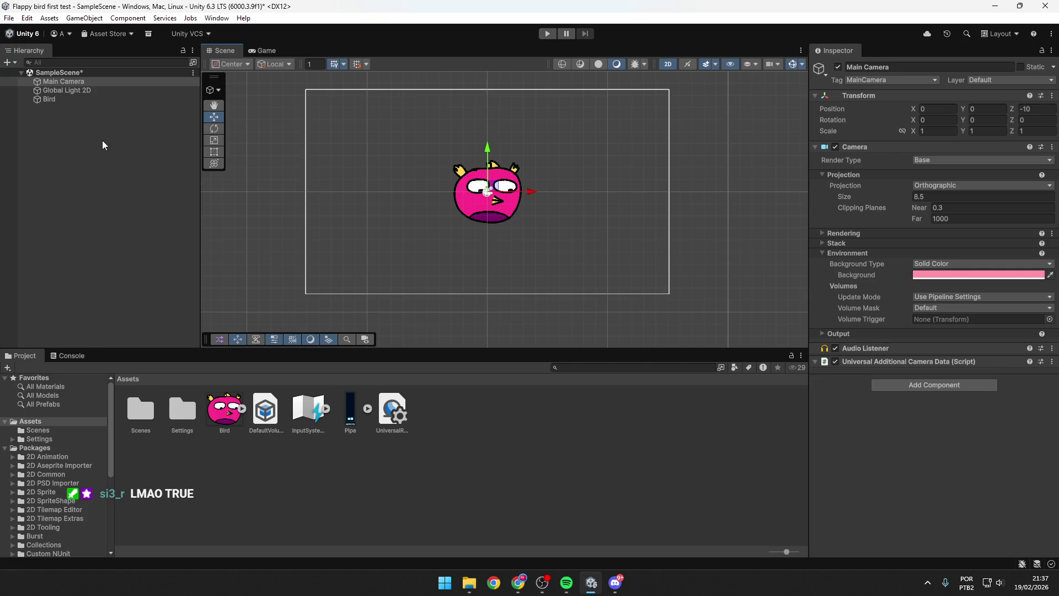
{"action": "key", "text": "alt+Tab"}
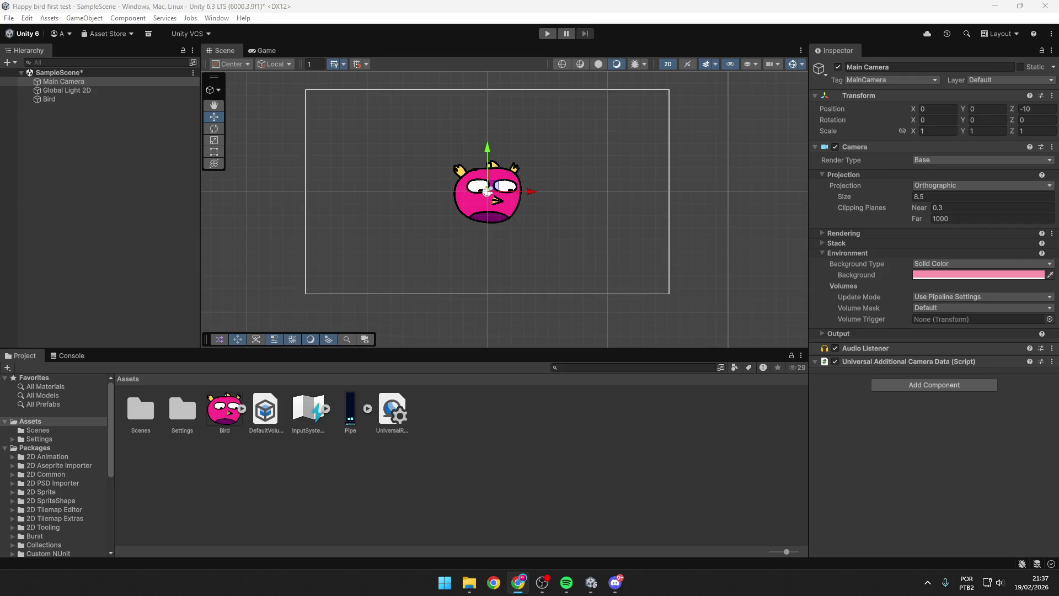
{"action": "left_click", "coordinate": [517, 430]}
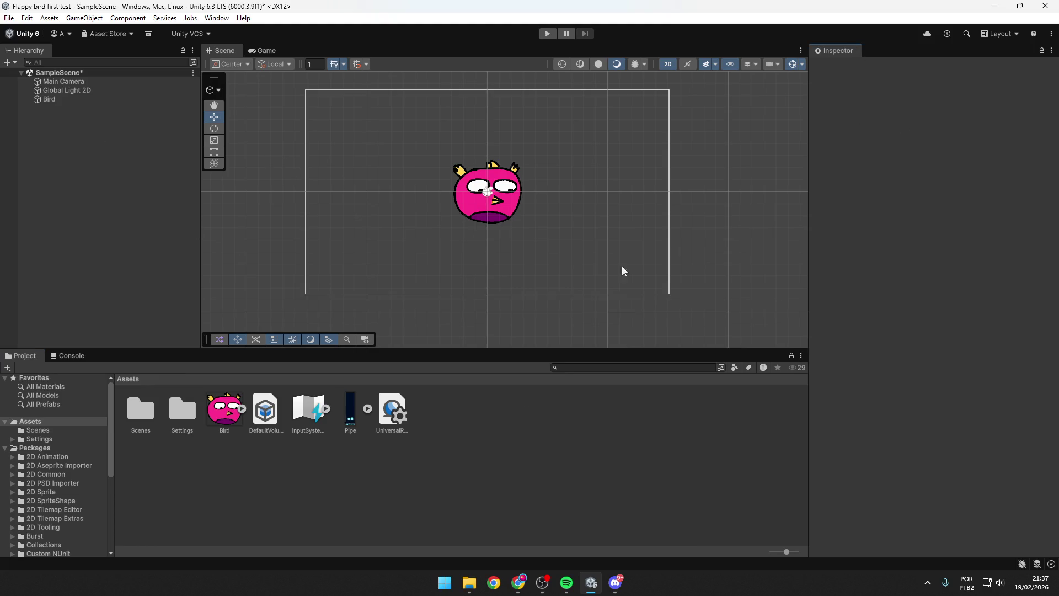
{"action": "left_click", "coordinate": [472, 210]}
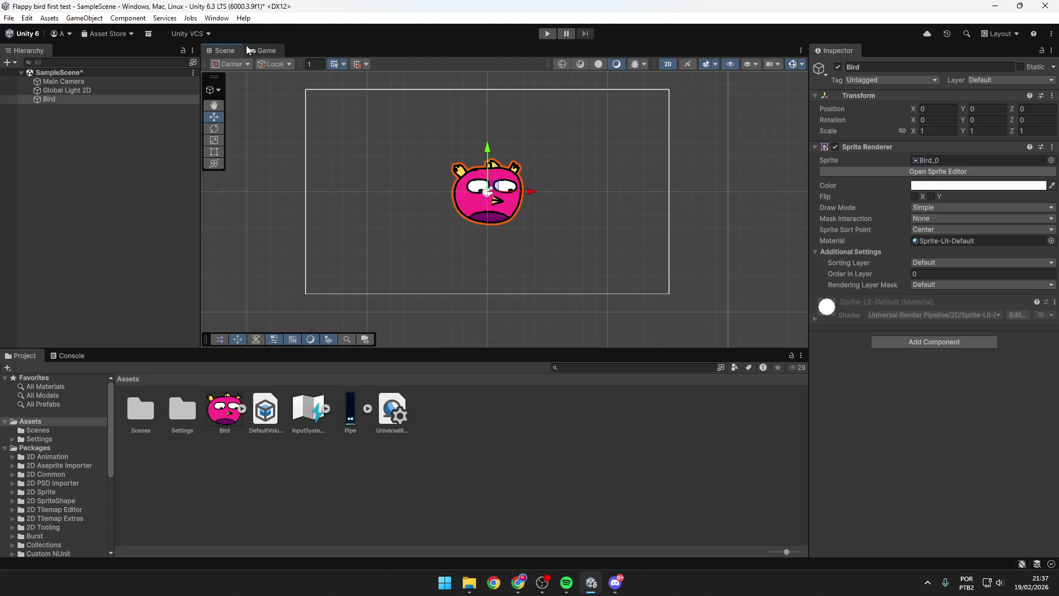
Step: Select the Bird to show its Transform at 0, 0, 0 and its Bird_0 Sprite Renderer
{"action": "key", "text": "alt+Tab"}
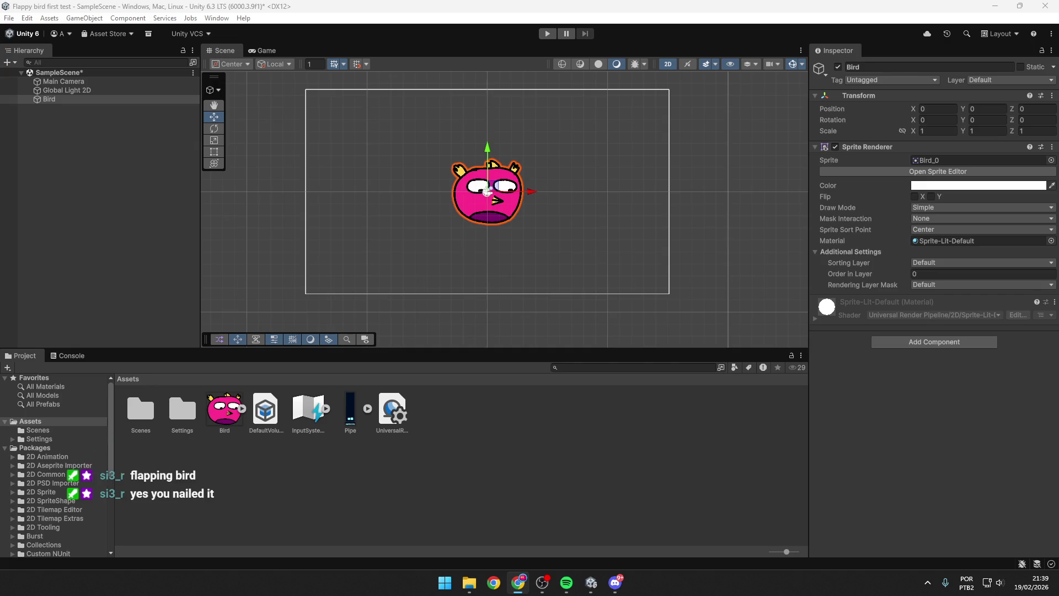
{"action": "left_click", "coordinate": [717, 287]}
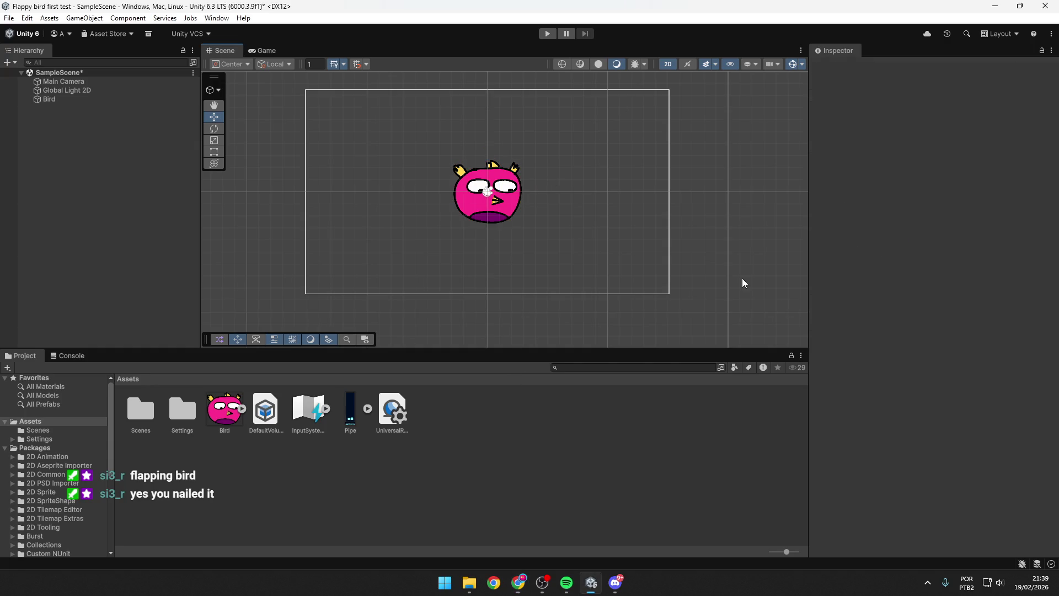
{"action": "left_click", "coordinate": [495, 212]}
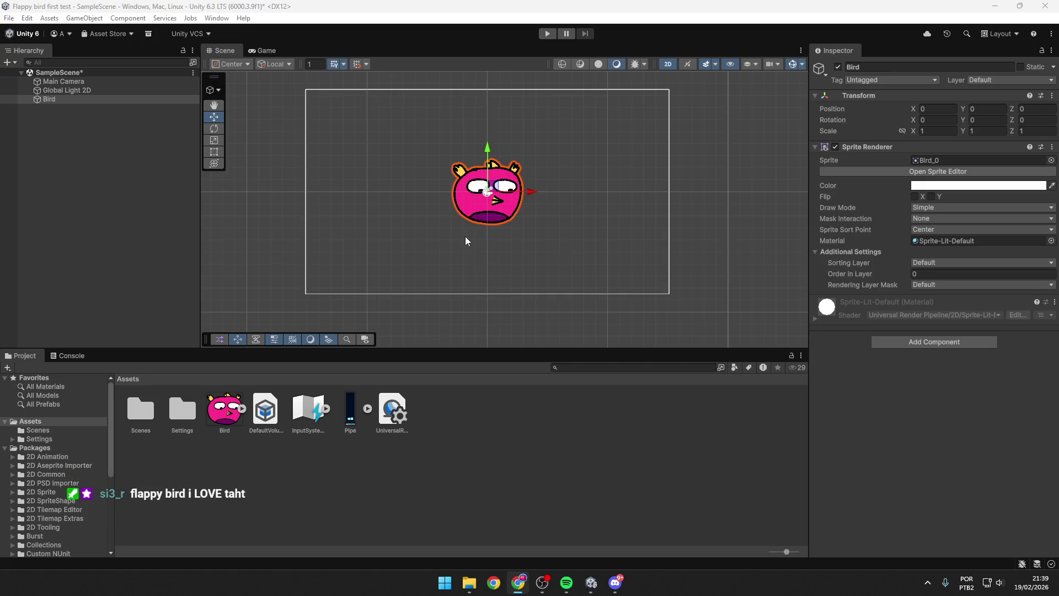
{"action": "left_click", "coordinate": [513, 201]}
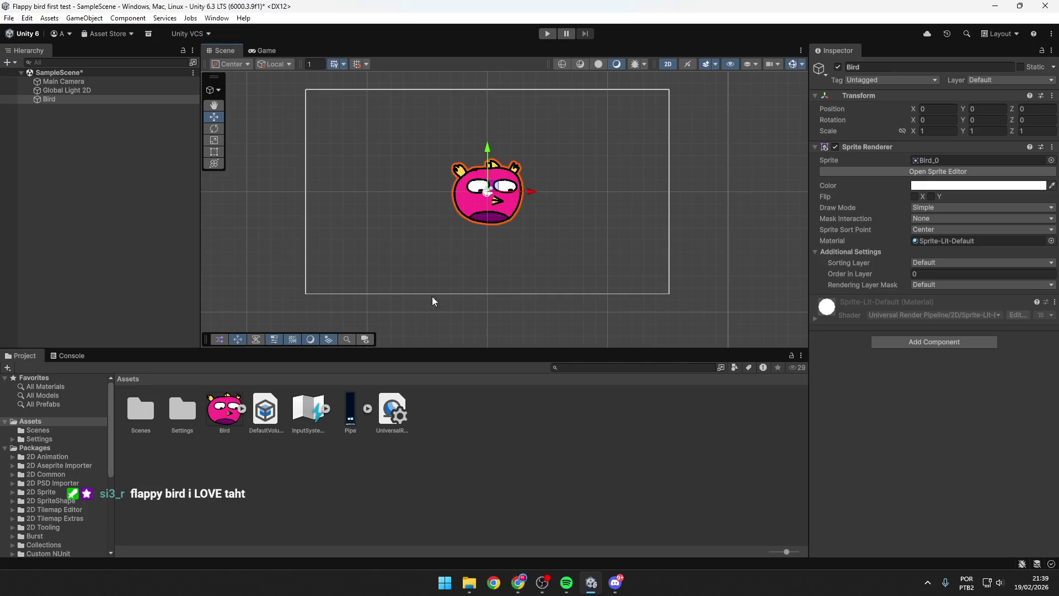
{"action": "left_click", "coordinate": [308, 473]}
{"action": "left_click", "coordinate": [227, 418]}
{"action": "left_click", "coordinate": [505, 203]}
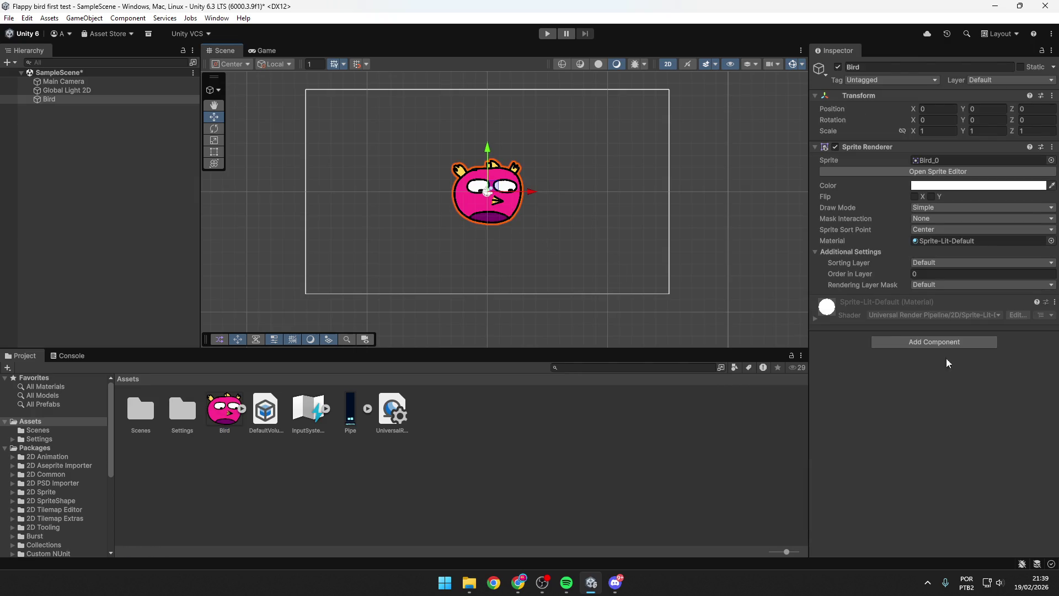
Step: Add a Rigidbody 2D component to the Bird
{"action": "left_click", "coordinate": [957, 345]}
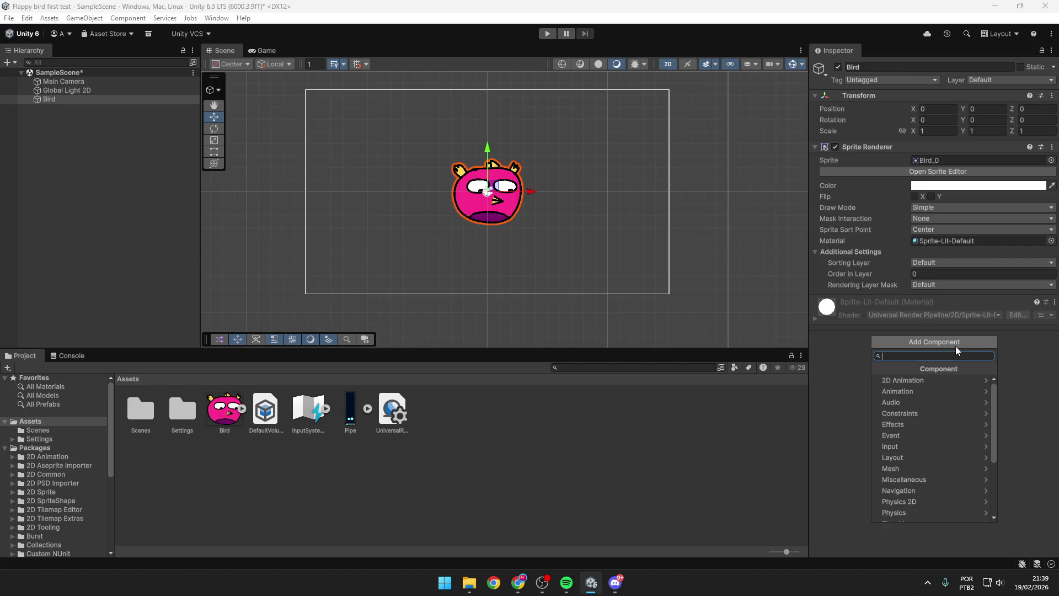
{"action": "type", "text": "rigid"}
{"action": "left_click", "coordinate": [919, 383]}
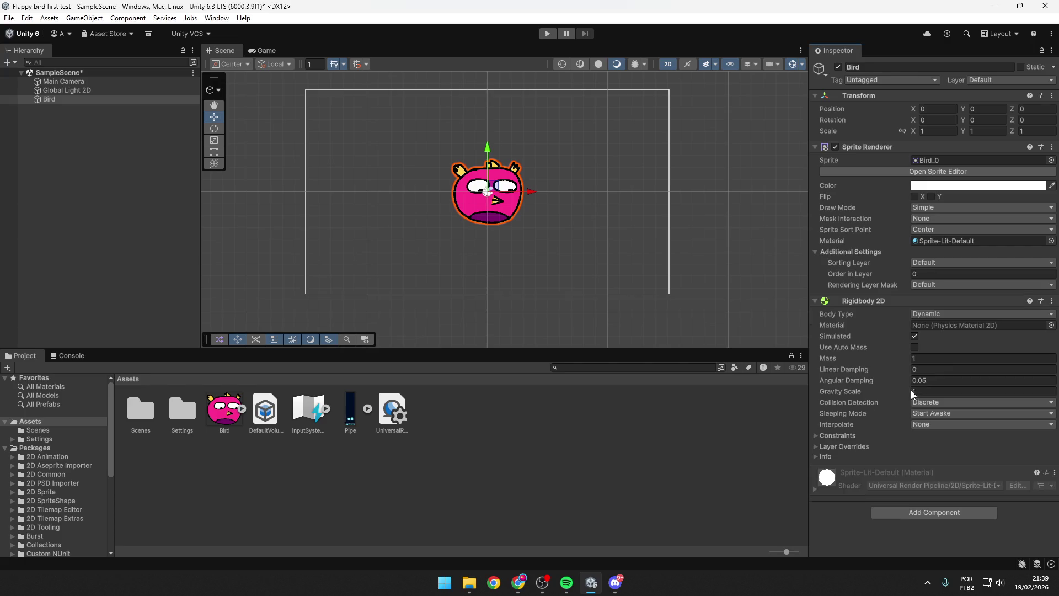
Step: Play-test the scene to watch the Bird fall offscreen, then stop and return to the Scene view
{"action": "left_click", "coordinate": [554, 32]}
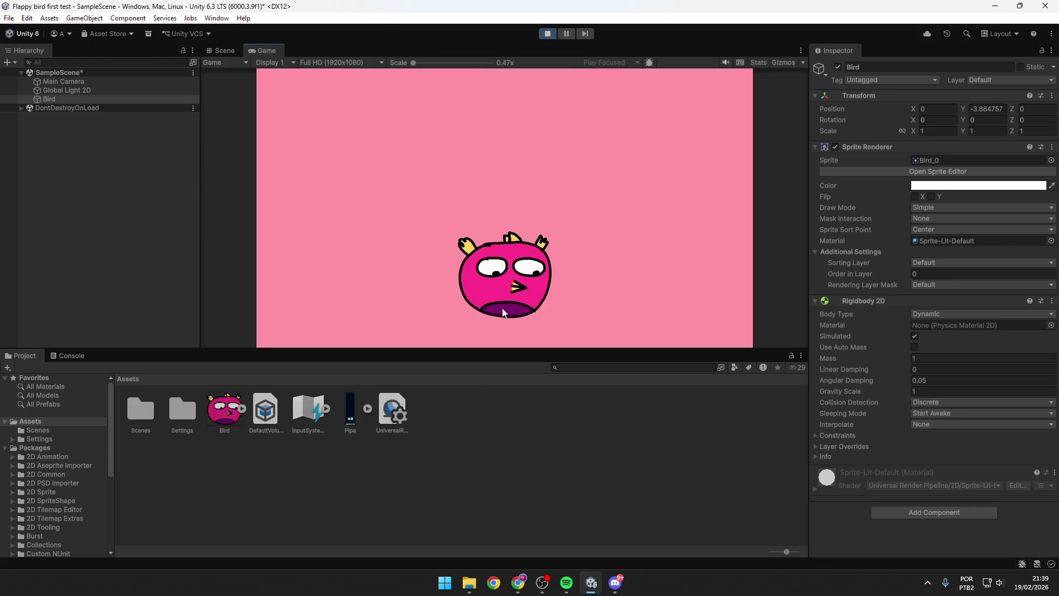
{"action": "left_click", "coordinate": [547, 33]}
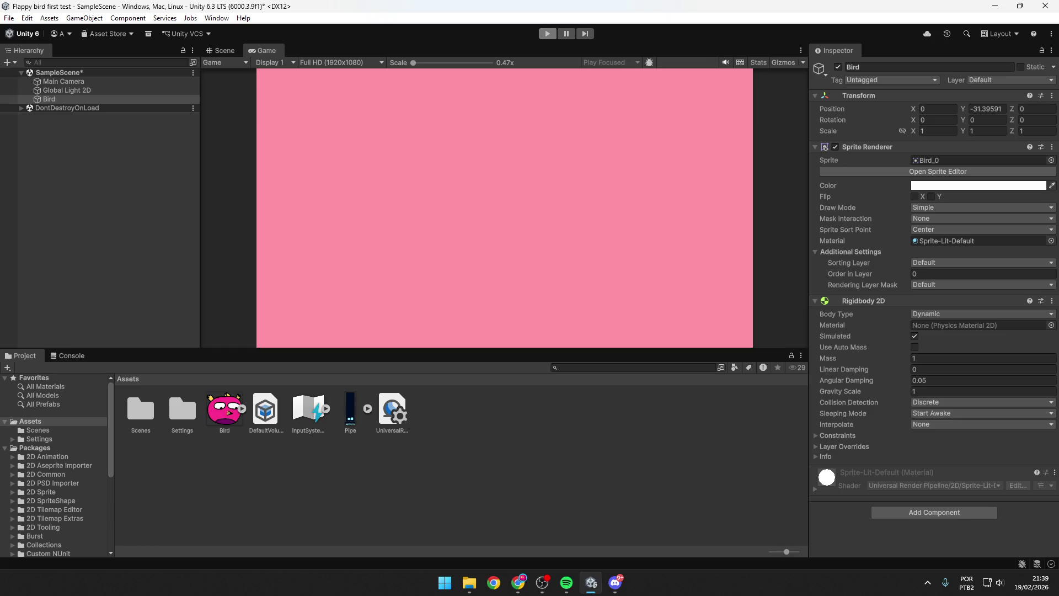
{"action": "left_click", "coordinate": [260, 54]}
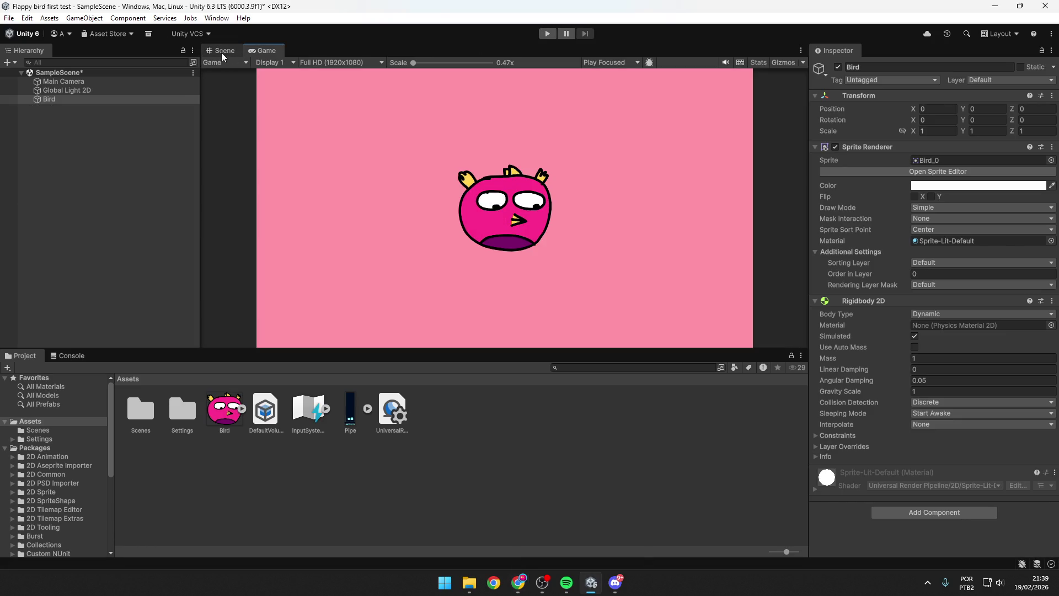
{"action": "left_click", "coordinate": [221, 52]}
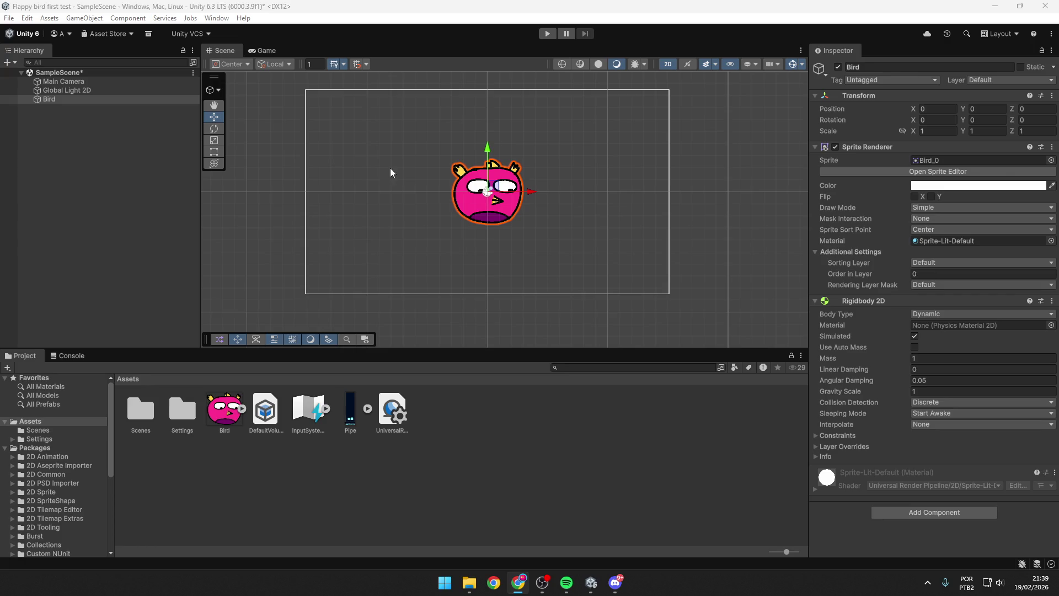
{"action": "left_click", "coordinate": [498, 178]}
{"action": "left_click", "coordinate": [861, 303]}
{"action": "left_click", "coordinate": [860, 303]}
{"action": "key", "text": "alt+Tab"}
{"action": "left_click", "coordinate": [273, 50]}
{"action": "left_click", "coordinate": [213, 52]}
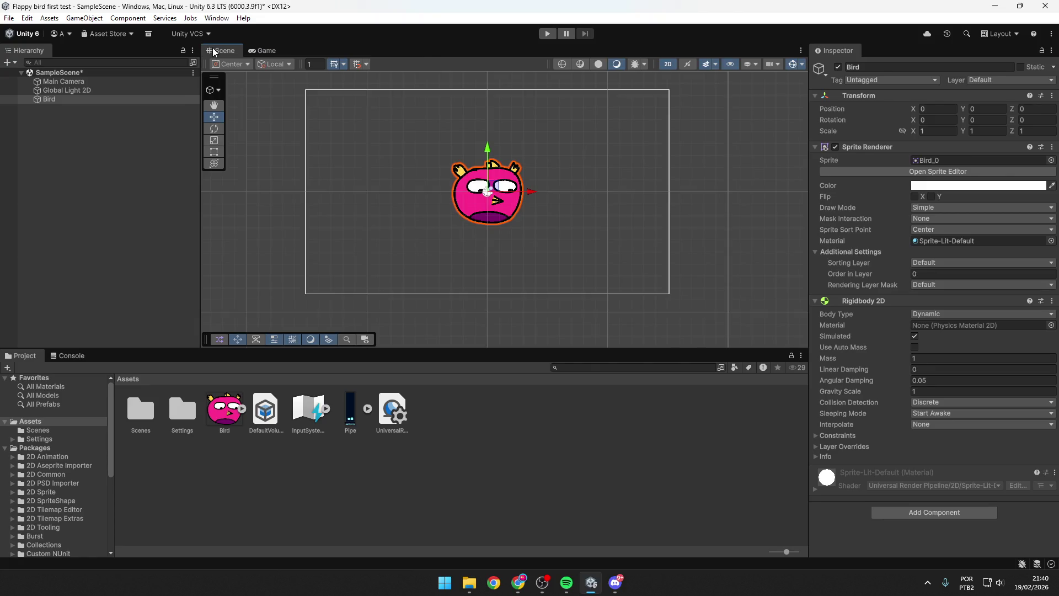
{"action": "left_click", "coordinate": [251, 50]}
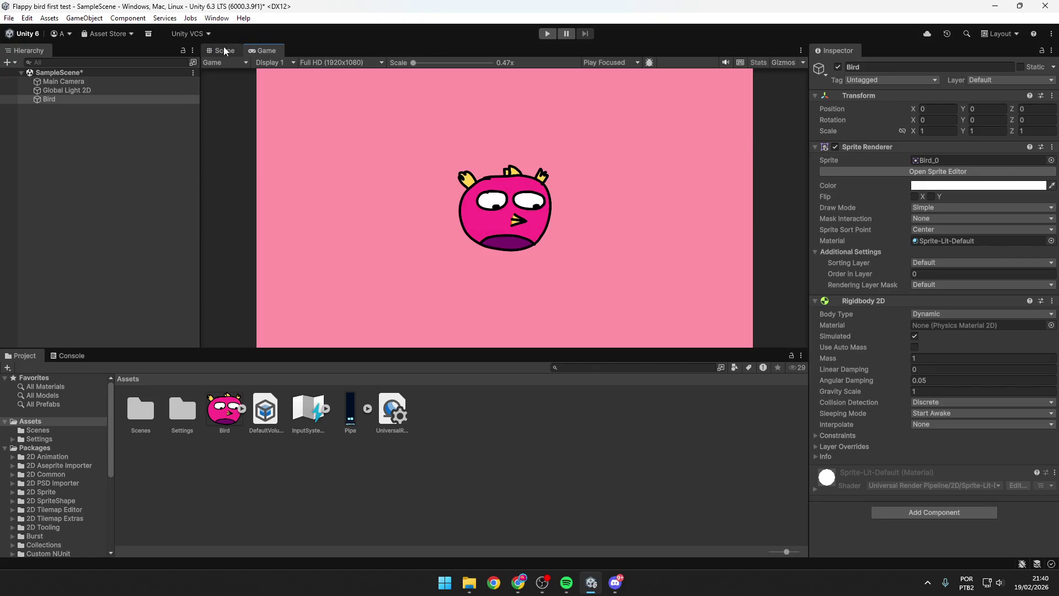
{"action": "left_click", "coordinate": [224, 50]}
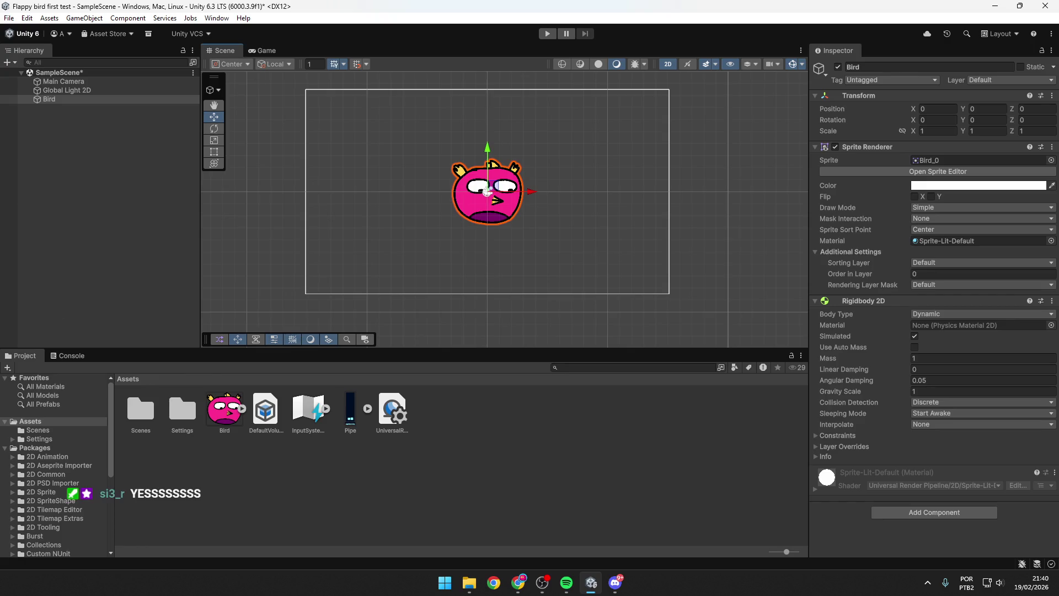
{"action": "key", "text": "alt+Tab"}
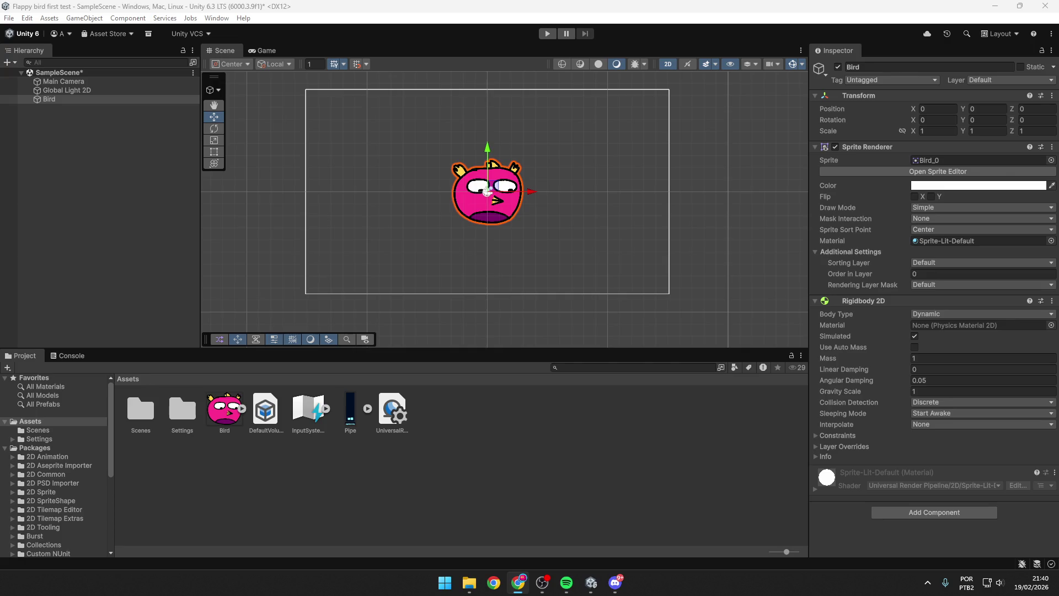
{"action": "left_click", "coordinate": [911, 512]}
Step: Add a Circle Collider 2D to the Bird
{"action": "type", "text": "collider"}
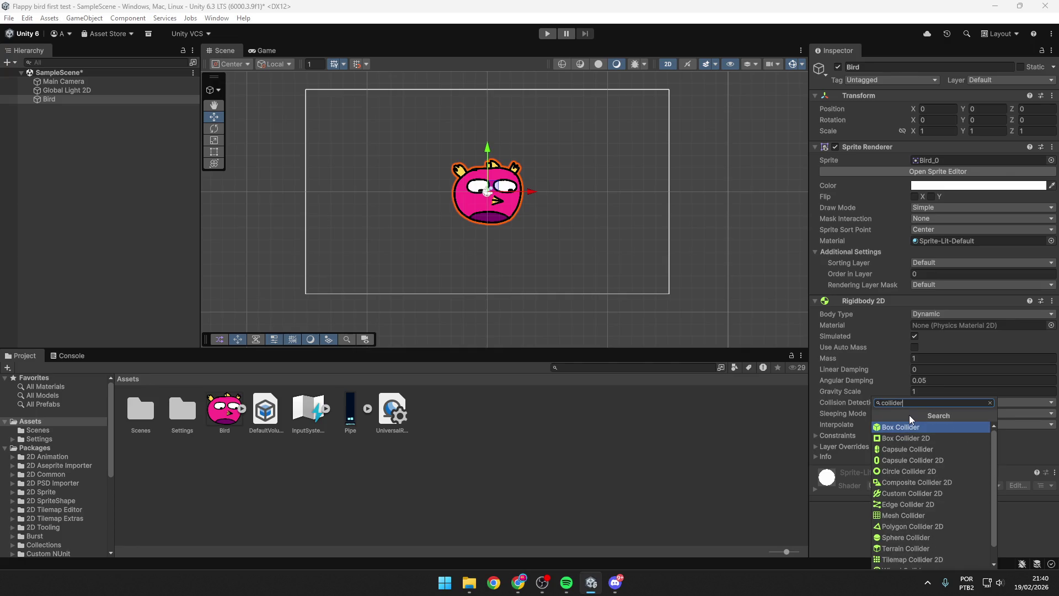
{"action": "key", "text": "alt+Tab"}
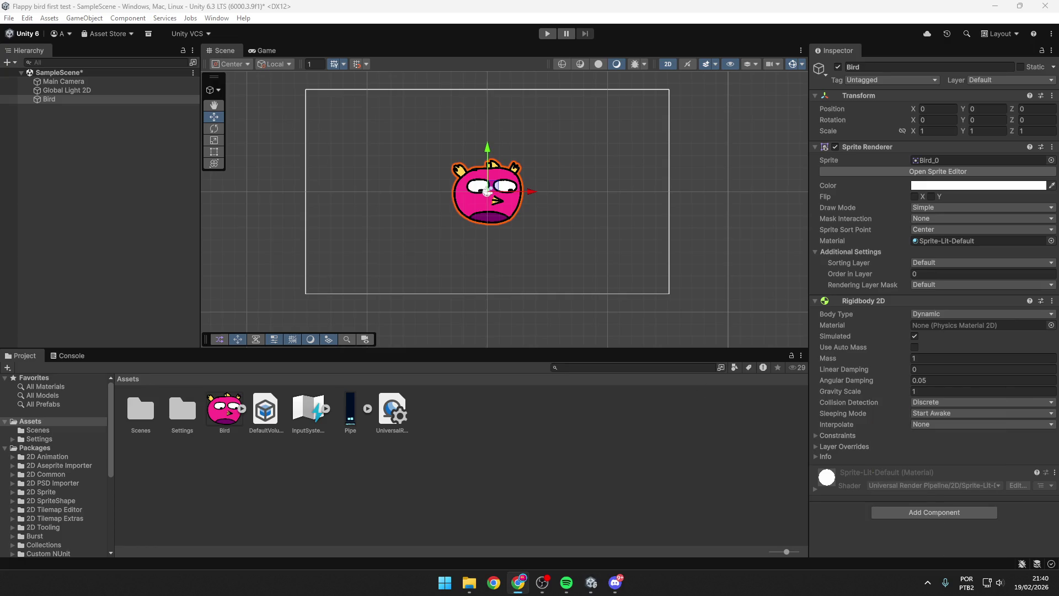
{"action": "left_click", "coordinate": [951, 516]}
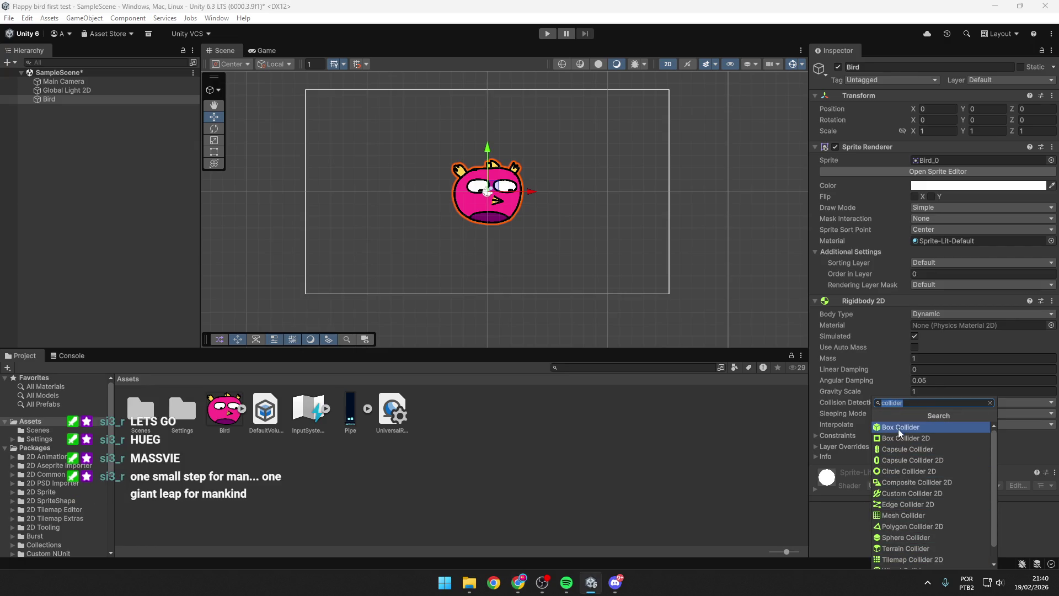
{"action": "left_click", "coordinate": [913, 474]}
{"action": "scroll", "coordinate": [491, 166], "scroll_direction": "up", "scroll_amount": 5}
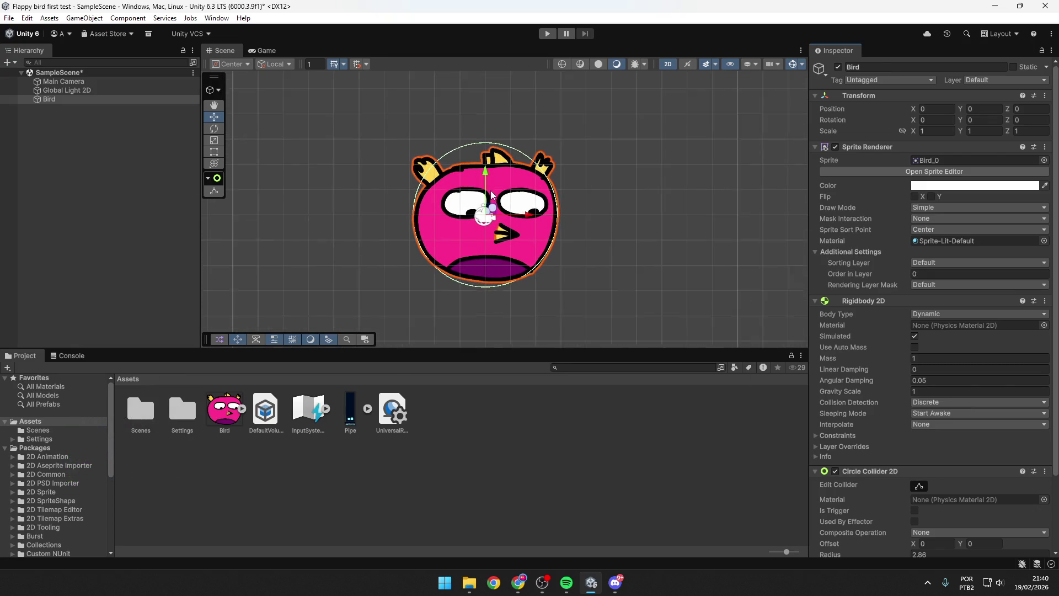
{"action": "scroll", "coordinate": [852, 360], "scroll_direction": "down", "scroll_amount": 3}
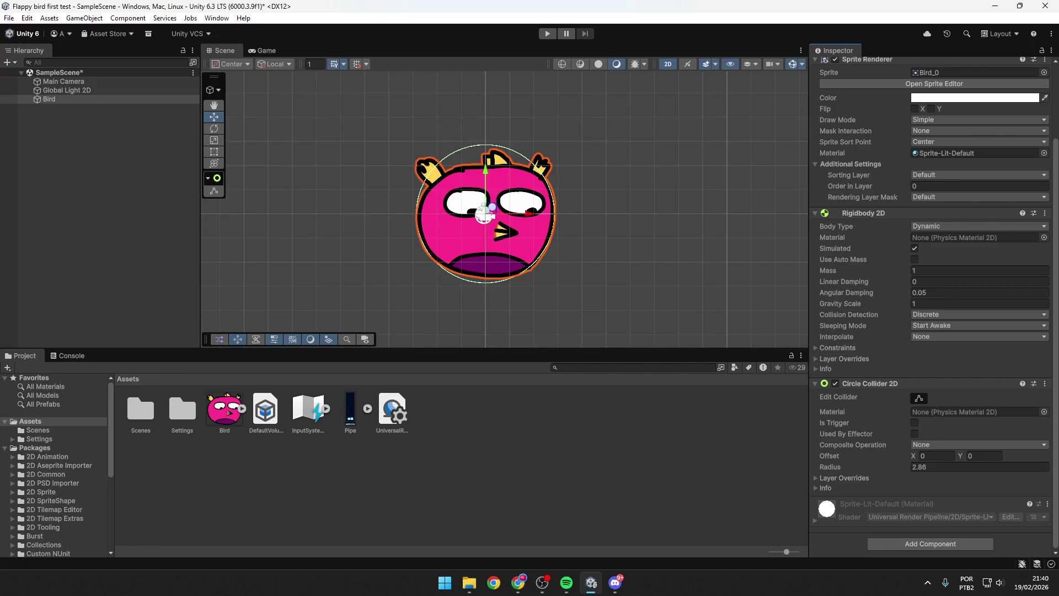
Step: Set the circle collider offset to 0.03, -0.24 and radius to 2.17
{"action": "key", "text": "alt+Tab"}
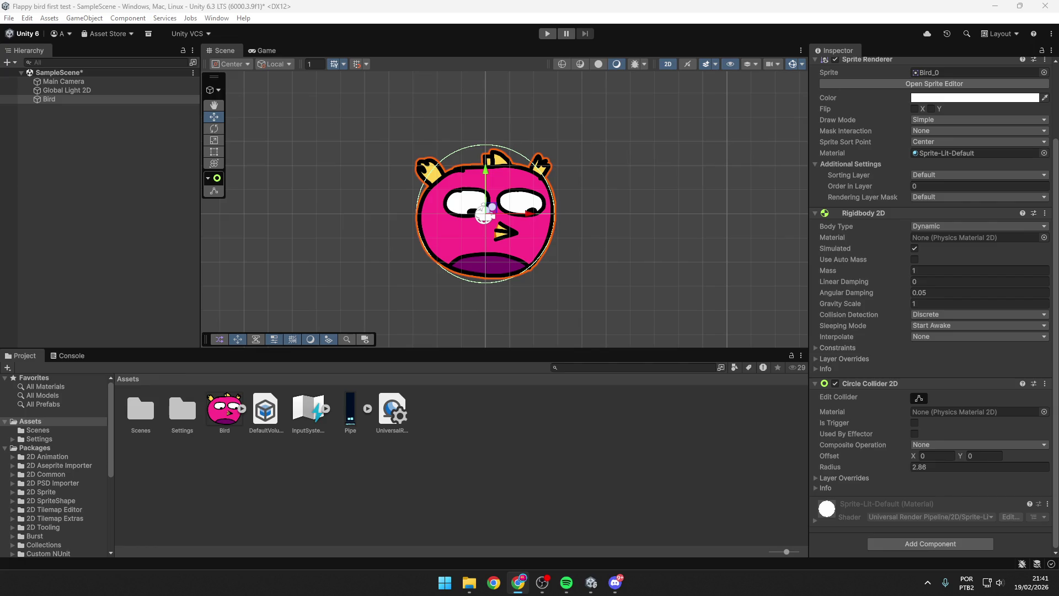
{"action": "mouse_move", "coordinate": [915, 455]}
{"action": "left_mouse_down"}
{"action": "mouse_move", "coordinate": [965, 456]}
{"action": "mouse_move", "coordinate": [951, 452]}
{"action": "left_mouse_up"}
{"action": "type", "text": "0.24"}
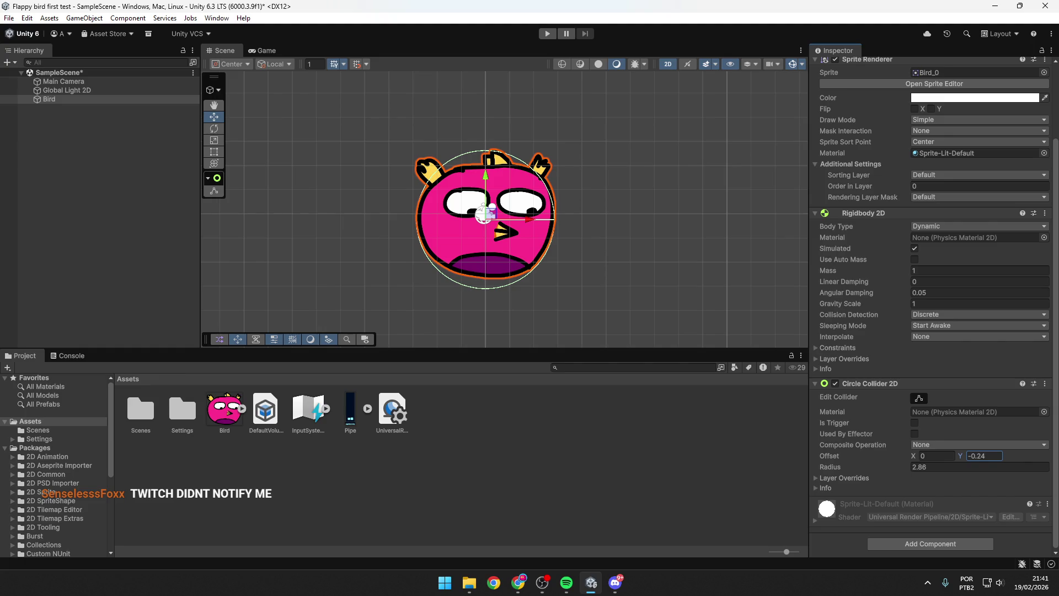
{"action": "left_click_drag", "start_coordinate": [912, 456], "coordinate": [911, 456]}
{"action": "key", "text": "alt+Tab"}
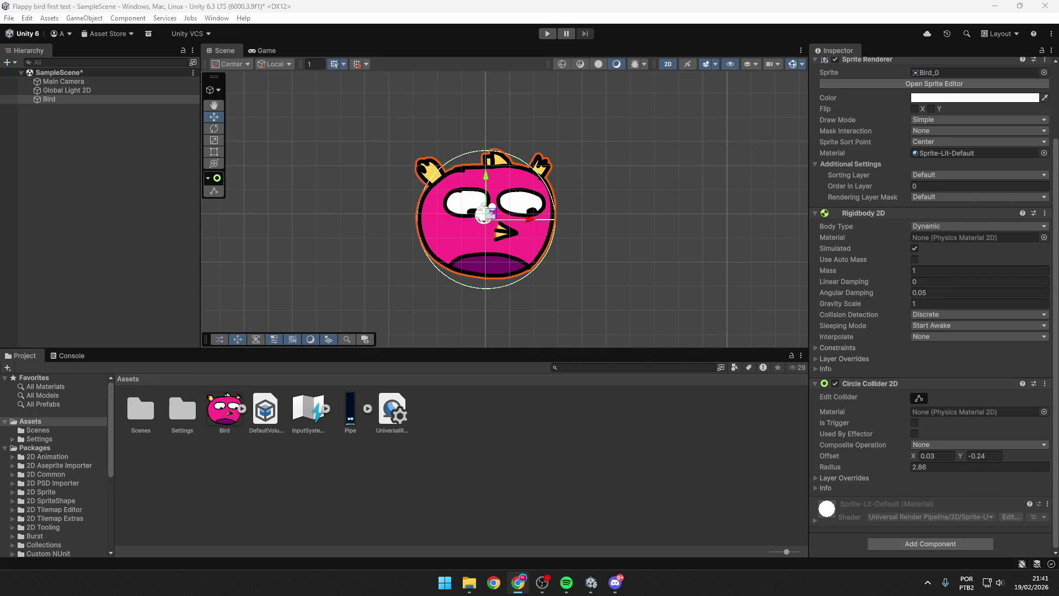
{"action": "left_click_drag", "start_coordinate": [835, 465], "coordinate": [817, 463]}
{"action": "key", "text": "alt+Tab"}
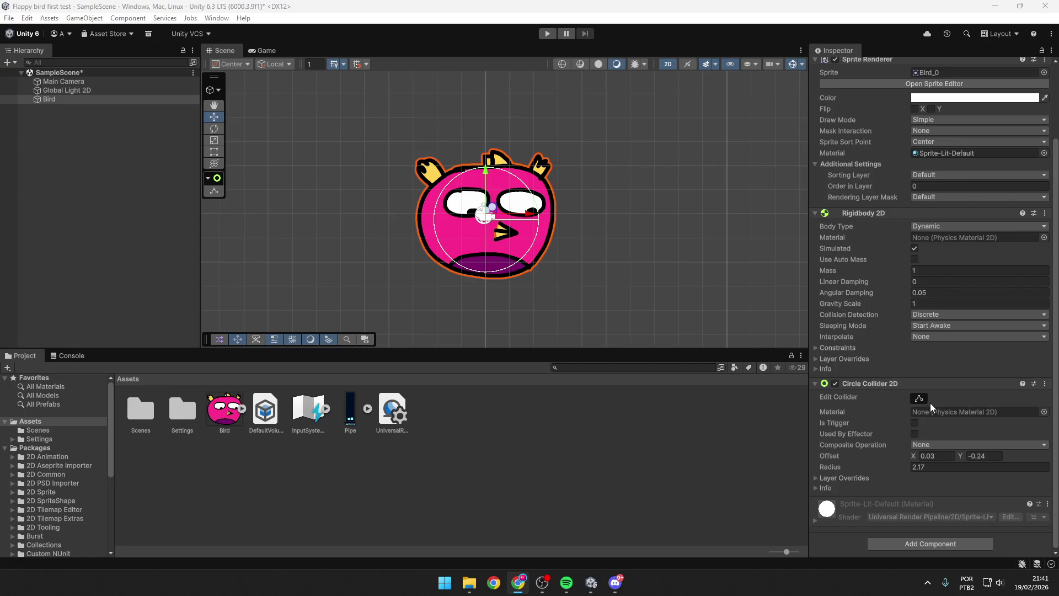
Step: Add a Capsule Collider 2D to the Bird and disable the Circle Collider 2D
{"action": "left_click", "coordinate": [816, 384]}
{"action": "left_click", "coordinate": [936, 522]}
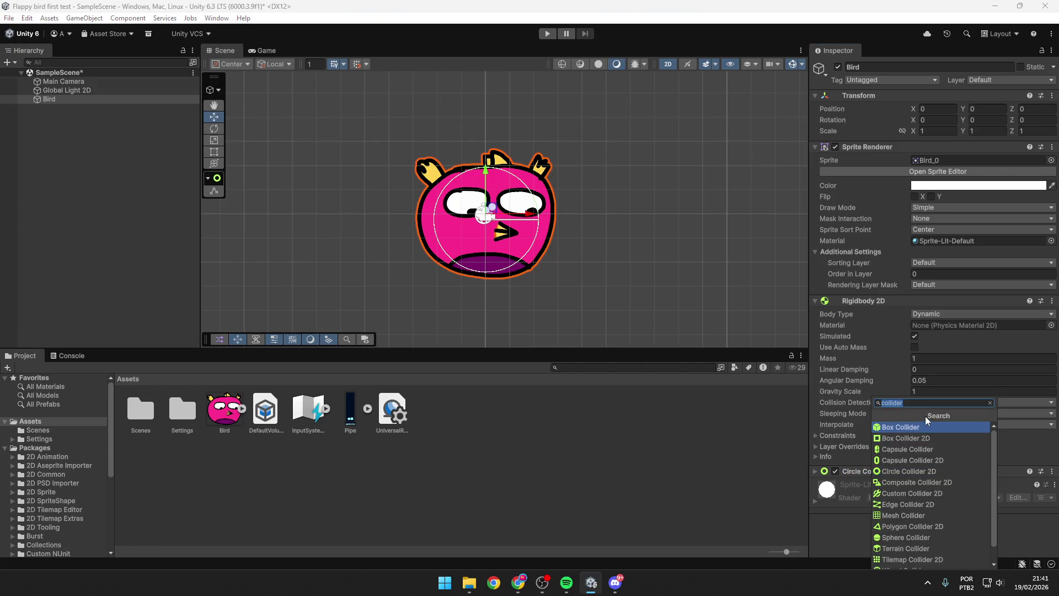
{"action": "left_click", "coordinate": [943, 460]}
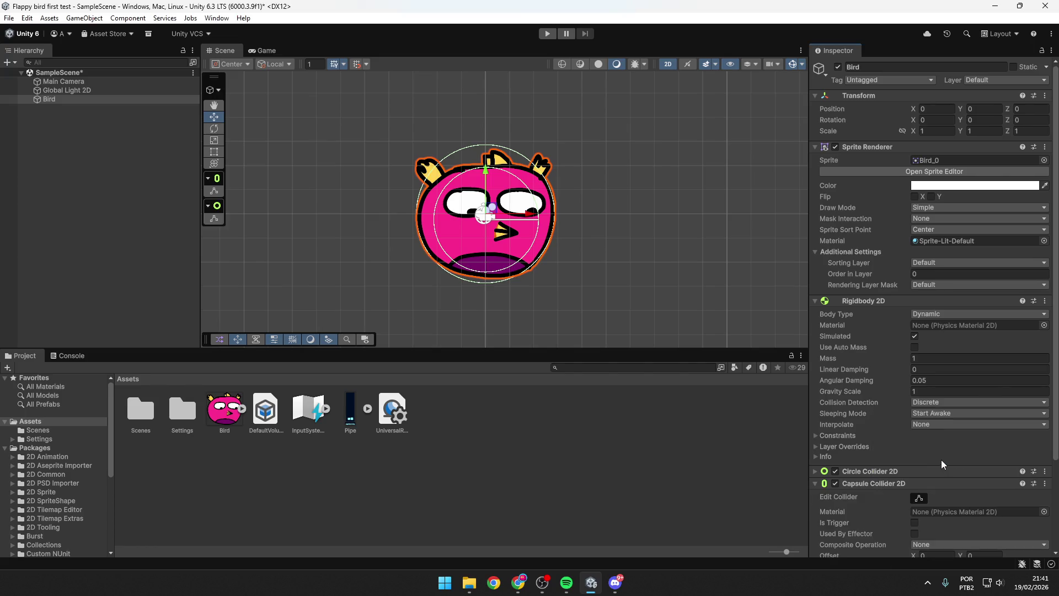
{"action": "scroll", "coordinate": [886, 448], "scroll_direction": "down", "scroll_amount": 3}
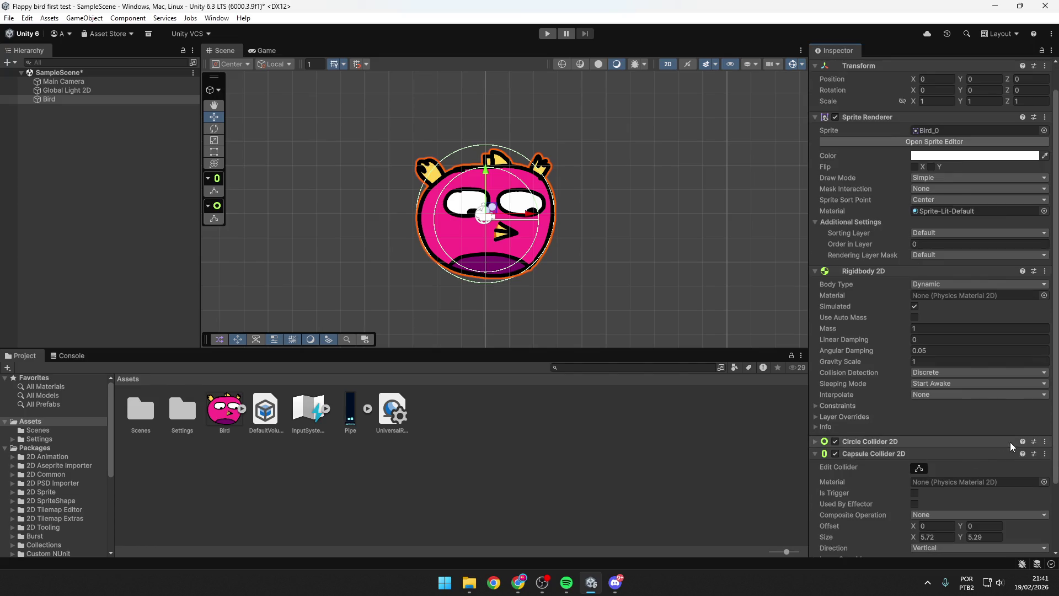
{"action": "left_click", "coordinate": [837, 439]}
{"action": "scroll", "coordinate": [874, 450], "scroll_direction": "up", "scroll_amount": 3}
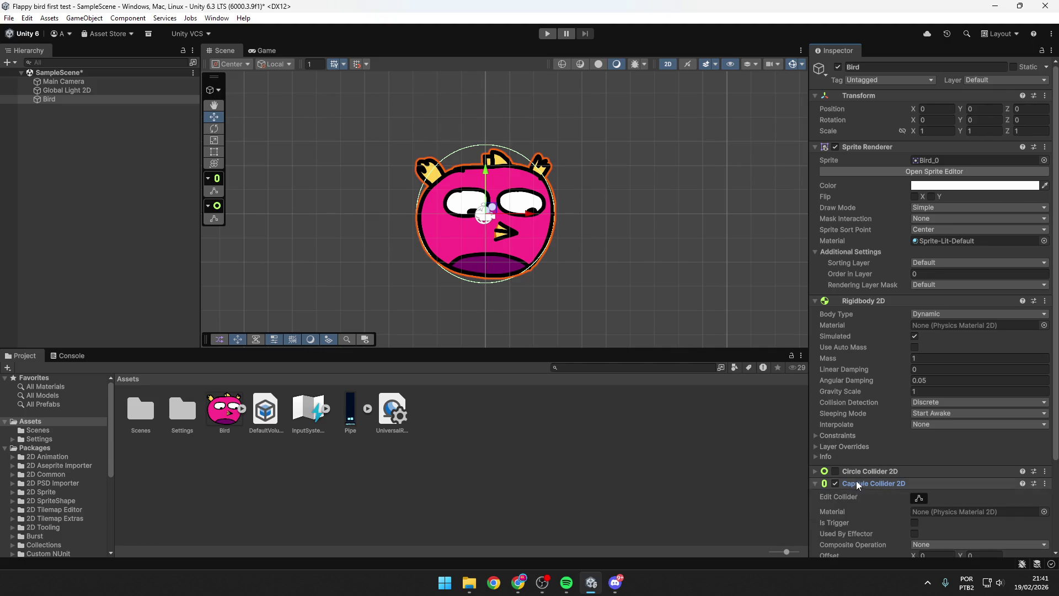
{"action": "scroll", "coordinate": [866, 441], "scroll_direction": "down", "scroll_amount": 5}
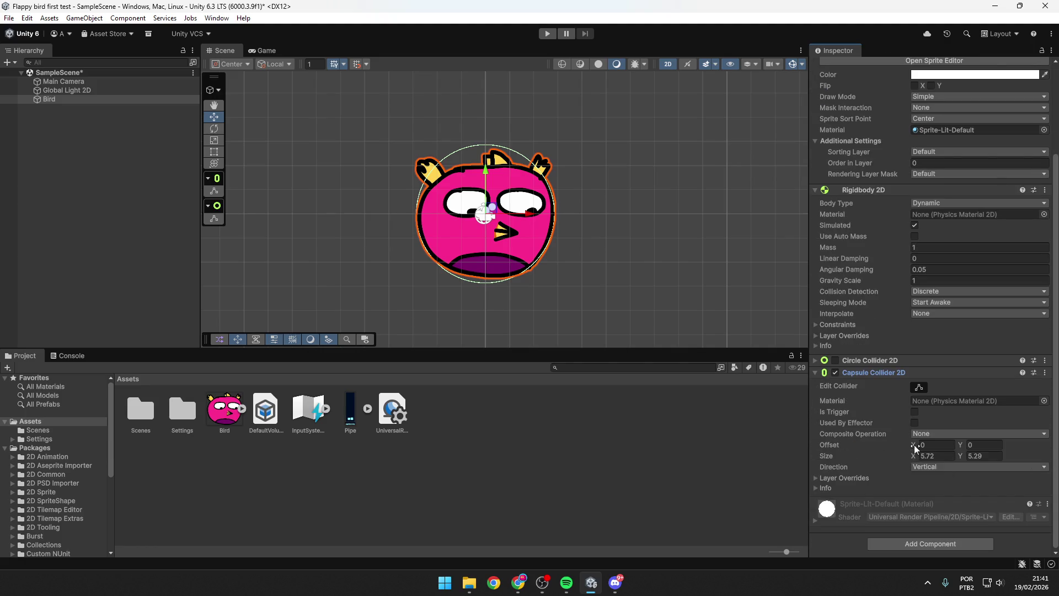
Step: Make the capsule collider horizontal, size 5.35 × 3.67, with offset Y -0.3
{"action": "left_click_drag", "start_coordinate": [916, 456], "coordinate": [939, 462]}
{"action": "left_click", "coordinate": [939, 466]}
{"action": "left_click", "coordinate": [935, 489]}
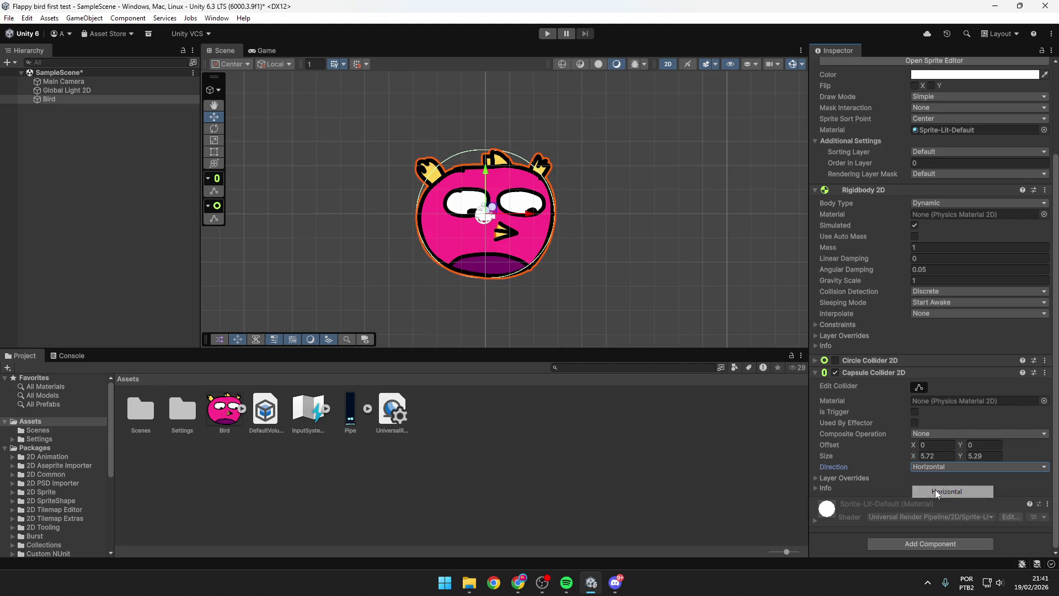
{"action": "left_click", "coordinate": [962, 455]}
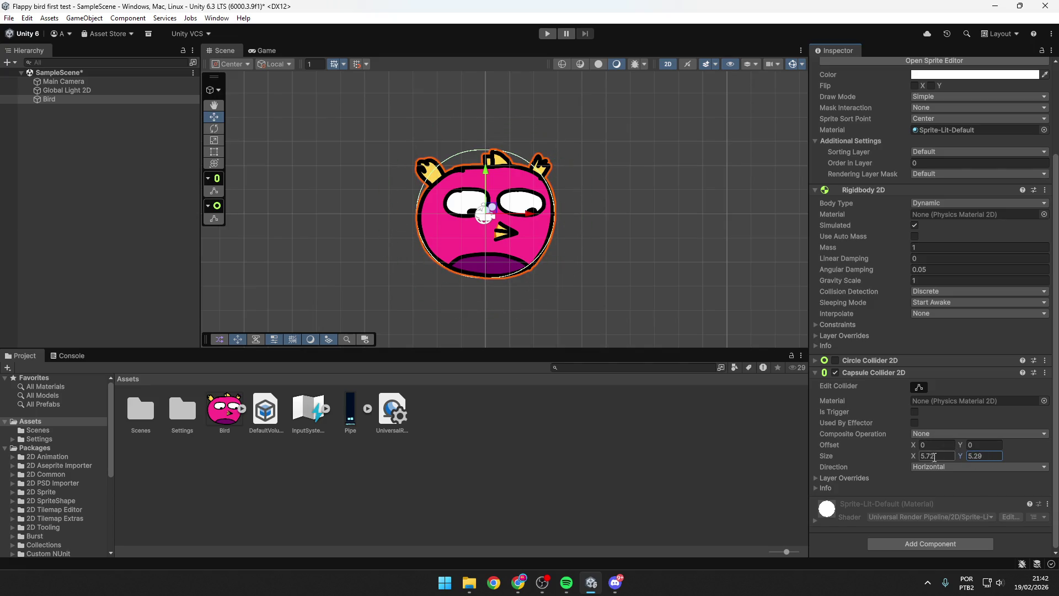
{"action": "mouse_move", "coordinate": [913, 454]}
{"action": "left_mouse_down"}
{"action": "mouse_move", "coordinate": [904, 459]}
{"action": "mouse_move", "coordinate": [972, 453]}
{"action": "mouse_move", "coordinate": [880, 456]}
{"action": "mouse_move", "coordinate": [959, 444]}
{"action": "left_mouse_up"}
{"action": "left_click", "coordinate": [961, 454]}
{"action": "type", "text": "-0.3"}
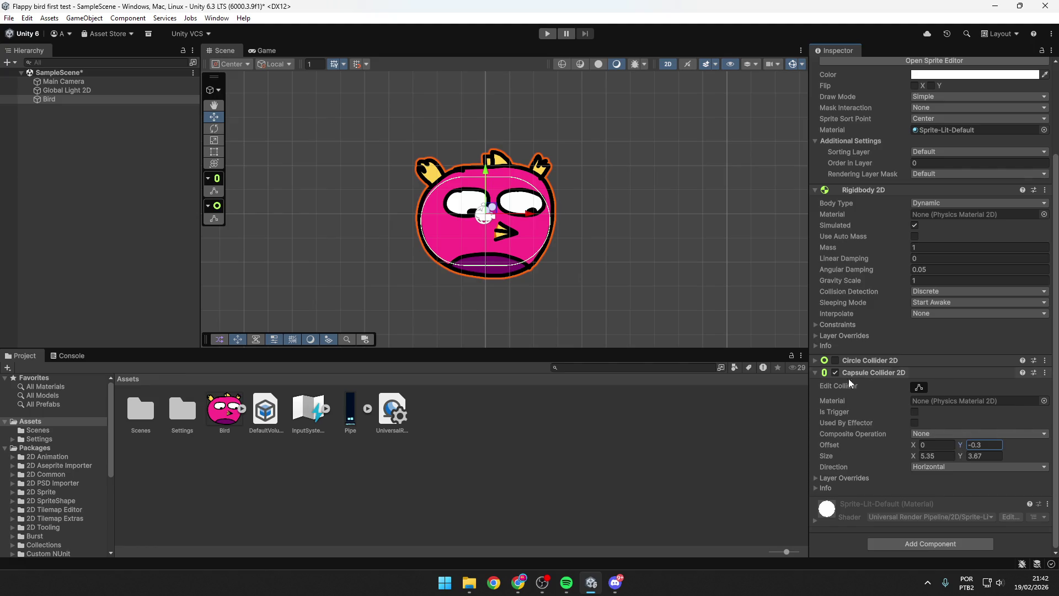
{"action": "left_click", "coordinate": [853, 374]}
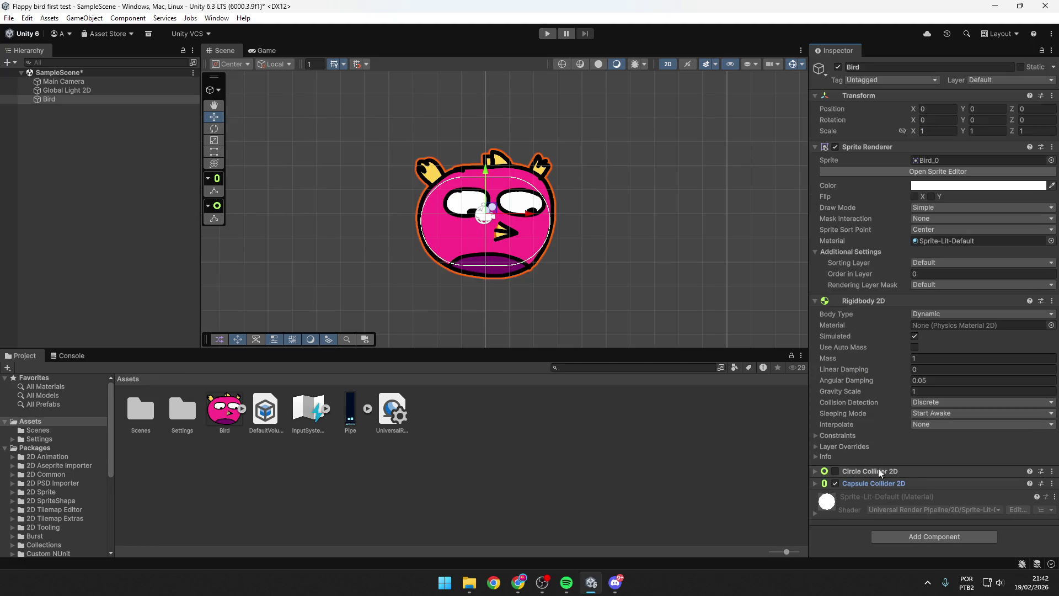
Step: Remove the Capsule Collider 2D and re-enable the Circle Collider 2D
{"action": "left_click", "coordinate": [1053, 483]}
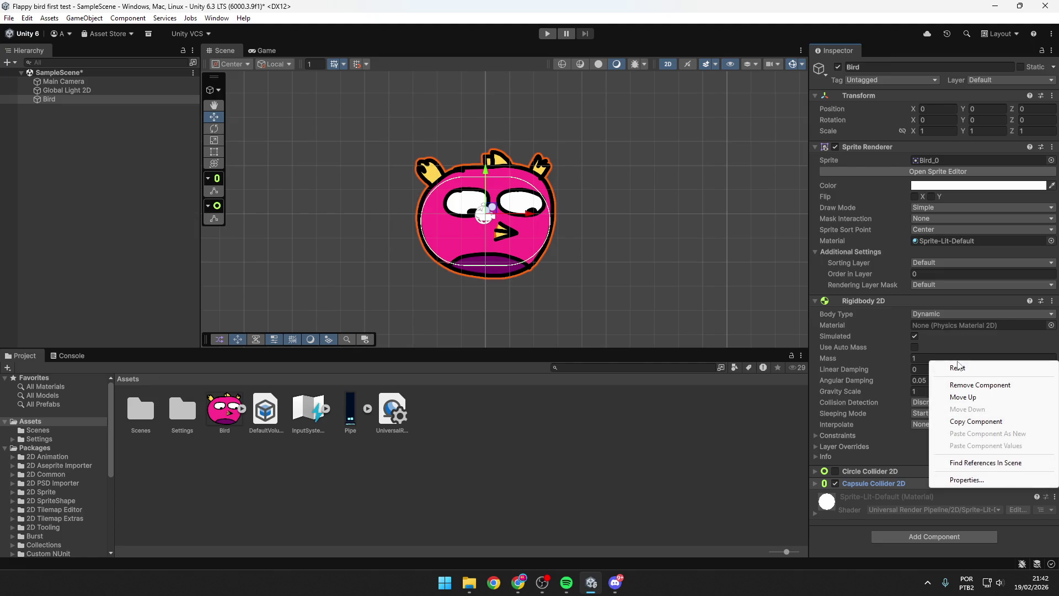
{"action": "left_click", "coordinate": [989, 385]}
{"action": "left_click", "coordinate": [836, 471]}
{"action": "left_click", "coordinate": [898, 471]}
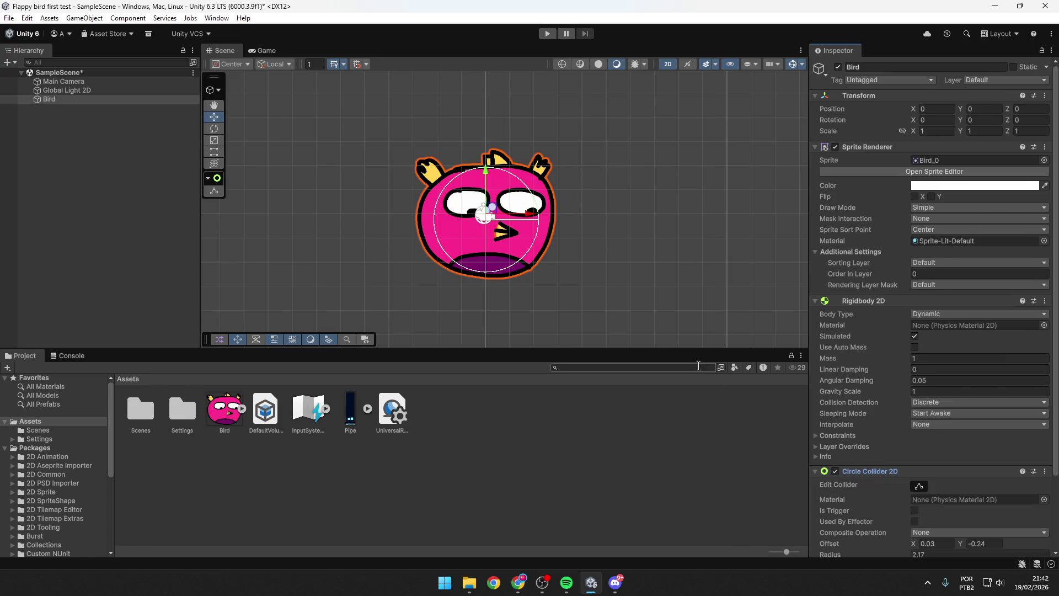
{"action": "scroll", "coordinate": [958, 485], "scroll_direction": "down", "scroll_amount": 3}
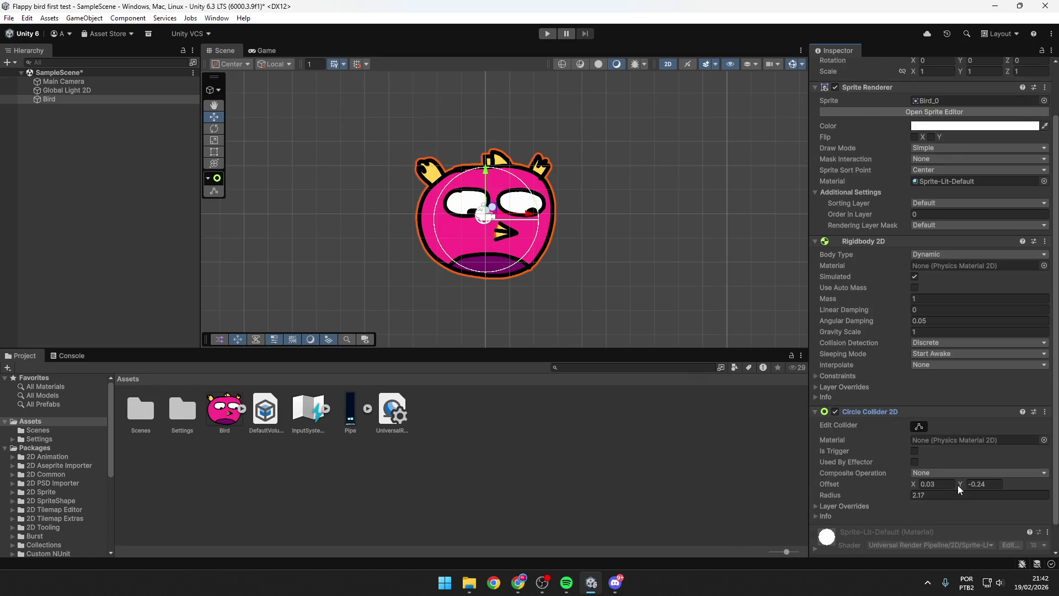
Step: Tune the circle collider to radius 2.05 with offset 0.03, -0.24
{"action": "left_click_drag", "start_coordinate": [841, 465], "coordinate": [833, 465]}
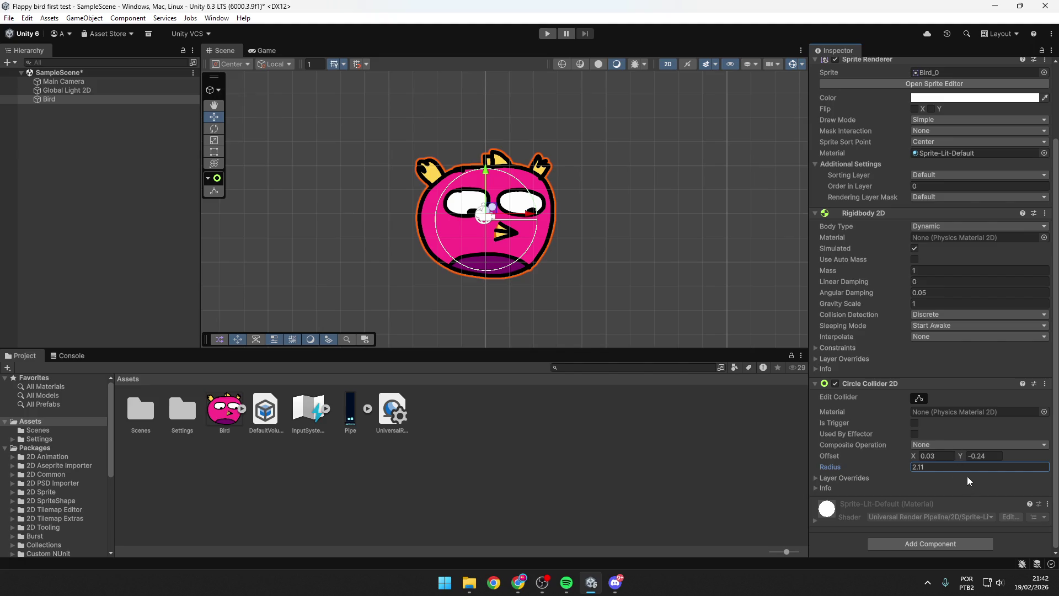
{"action": "left_click", "coordinate": [963, 458]}
{"action": "left_click_drag", "start_coordinate": [959, 458], "coordinate": [958, 458]}
{"action": "key", "text": "alt+Tab"}
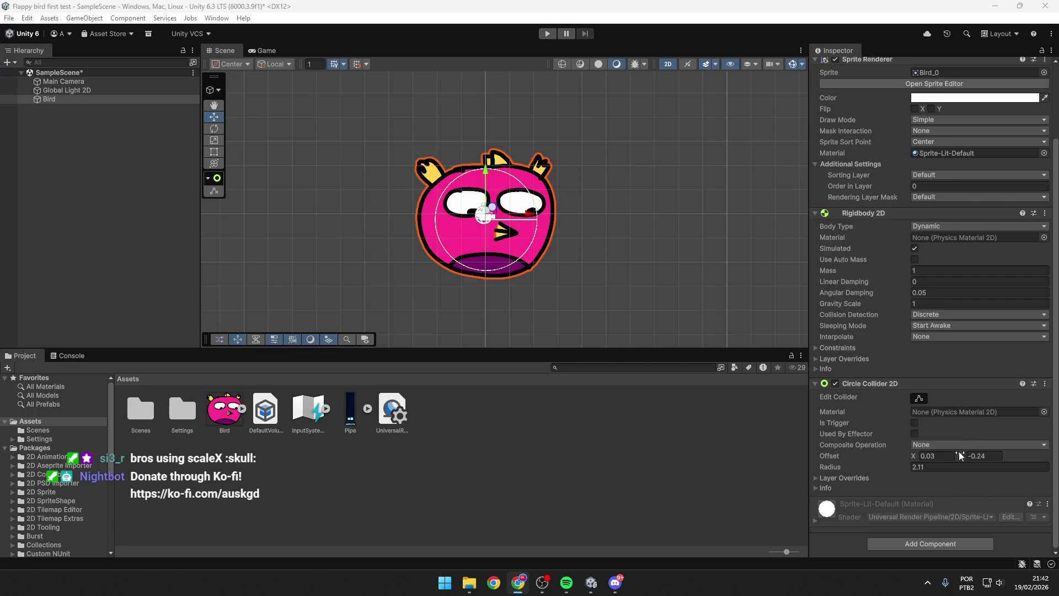
{"action": "left_click", "coordinate": [872, 467]}
{"action": "left_click_drag", "start_coordinate": [829, 466], "coordinate": [826, 466]}
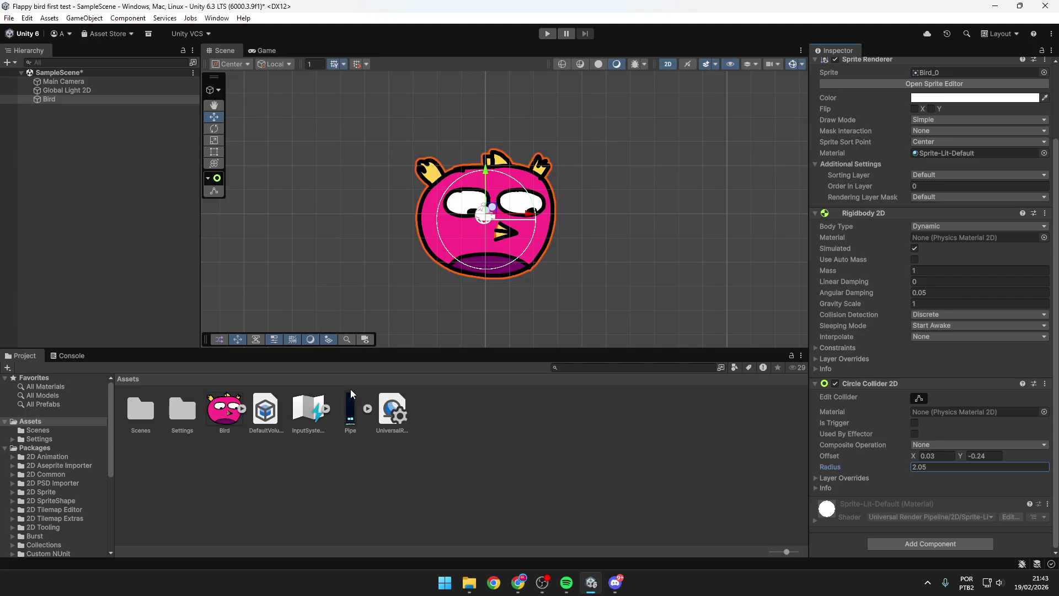
{"action": "key", "text": "alt+Tab"}
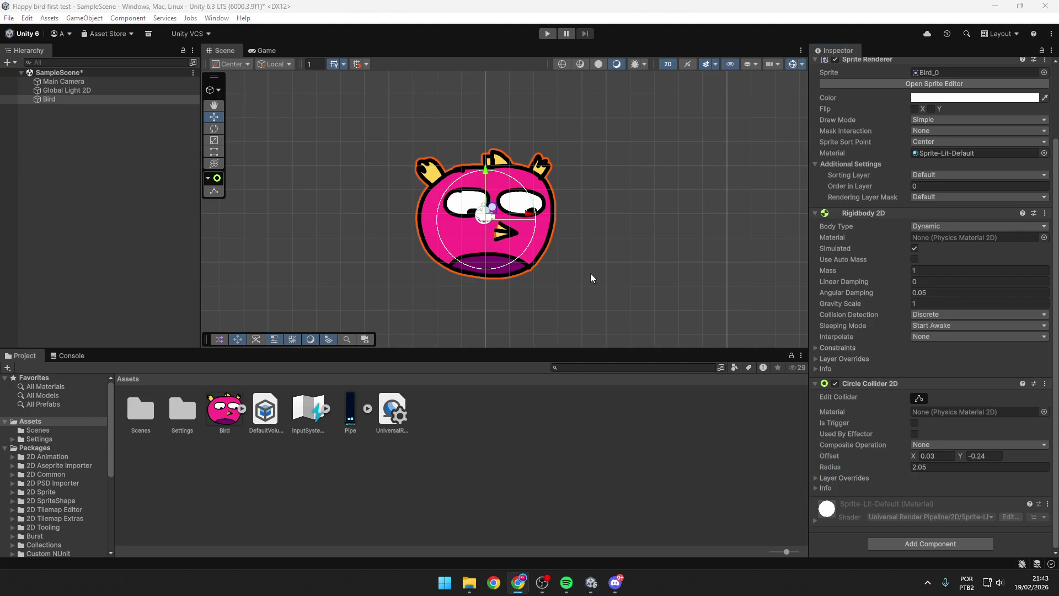
{"action": "left_click", "coordinate": [523, 235]}
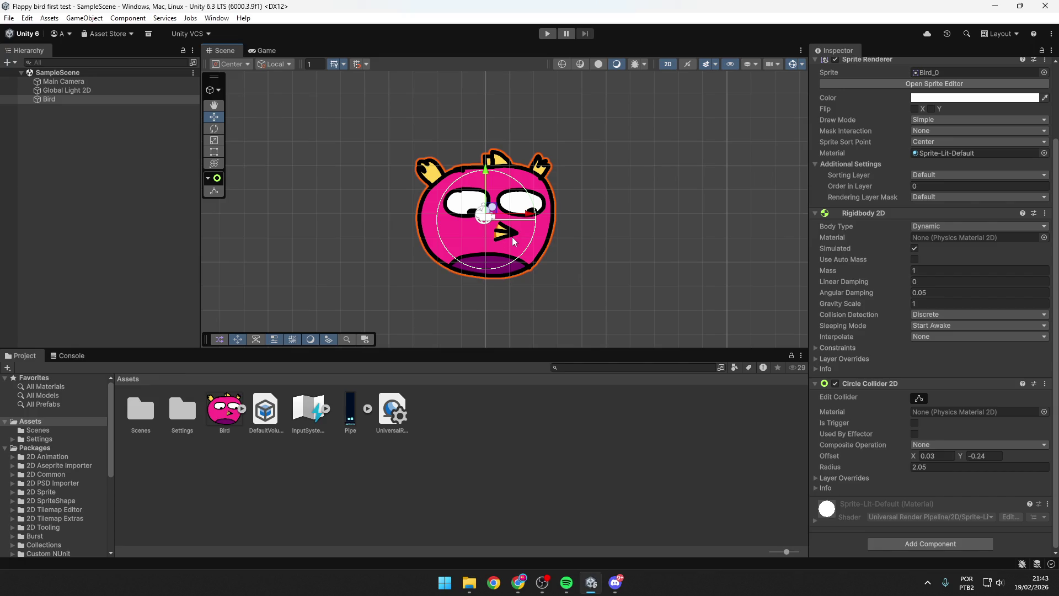
{"action": "key", "text": "alt+Tab"}
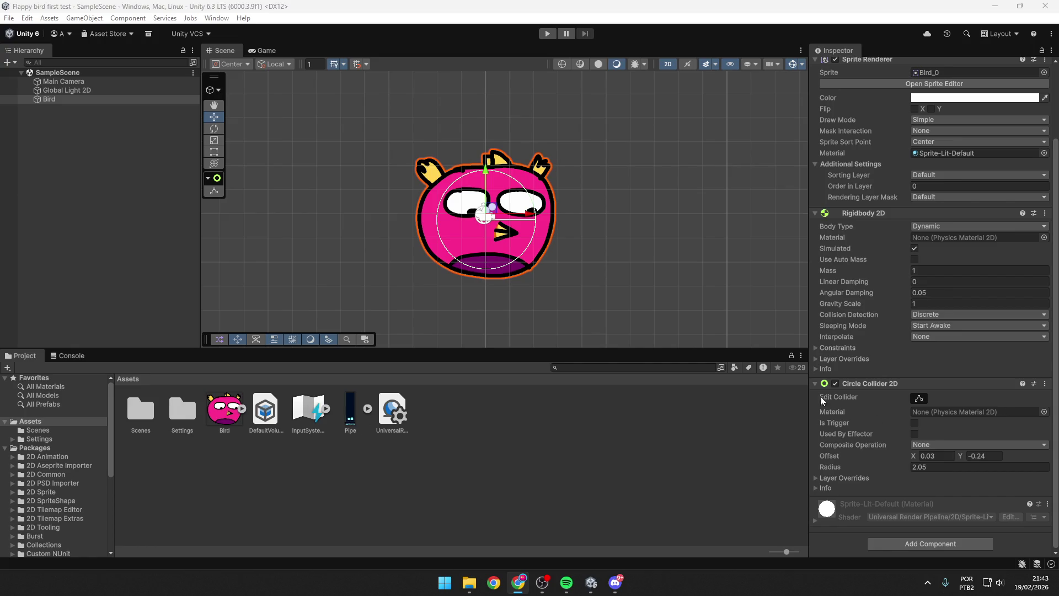
Step: Collapse the Rigidbody 2D, Sprite Renderer and Transform panels
{"action": "left_click", "coordinate": [821, 213]}
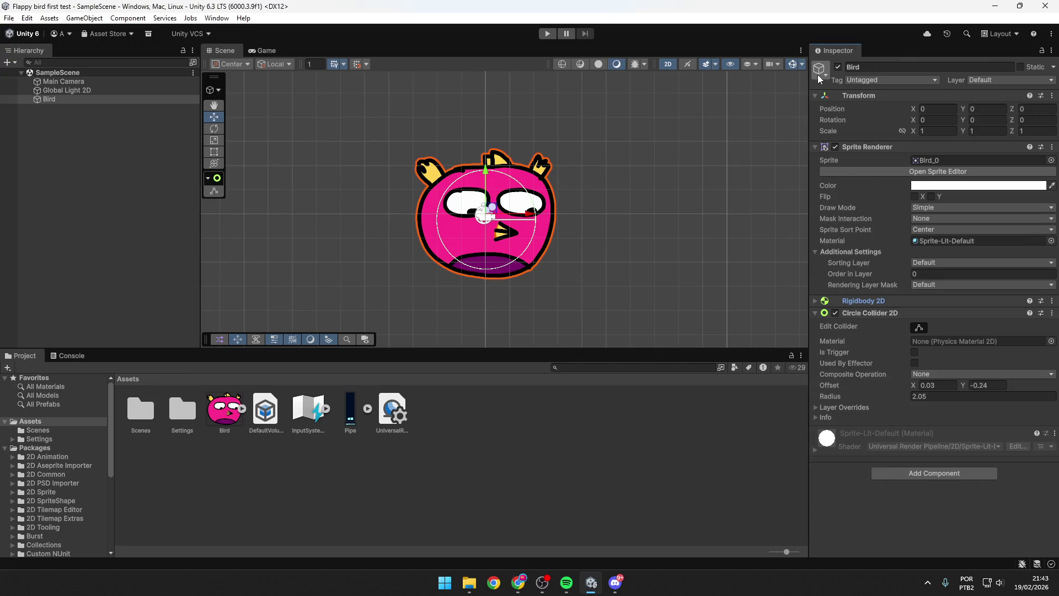
{"action": "left_click", "coordinate": [816, 147]}
{"action": "left_click", "coordinate": [816, 95]}
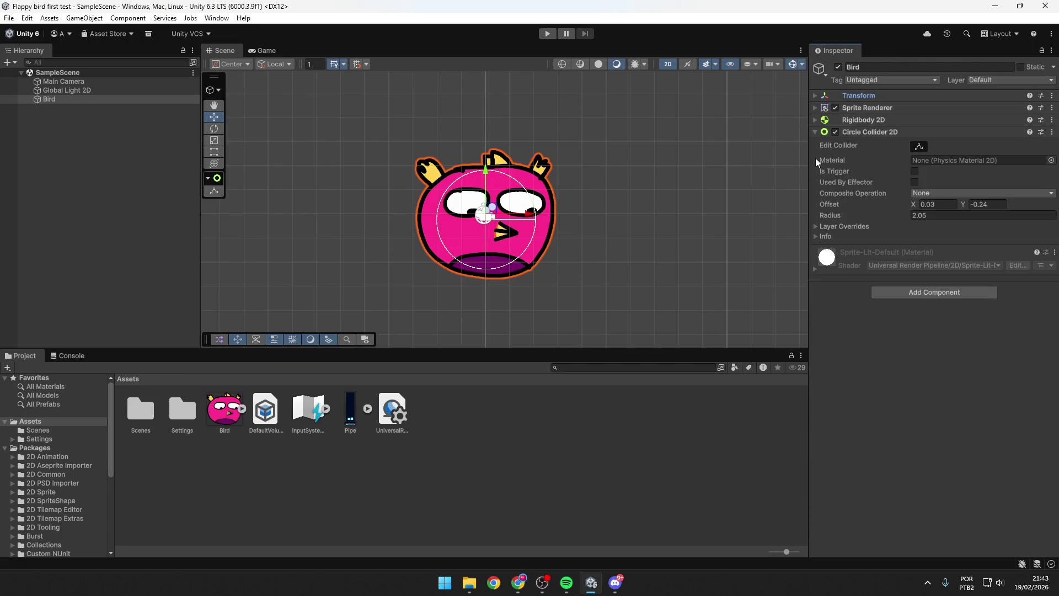
Step: Create a new script component named BirdScript and attach it to the Bird
{"action": "left_click", "coordinate": [918, 293]}
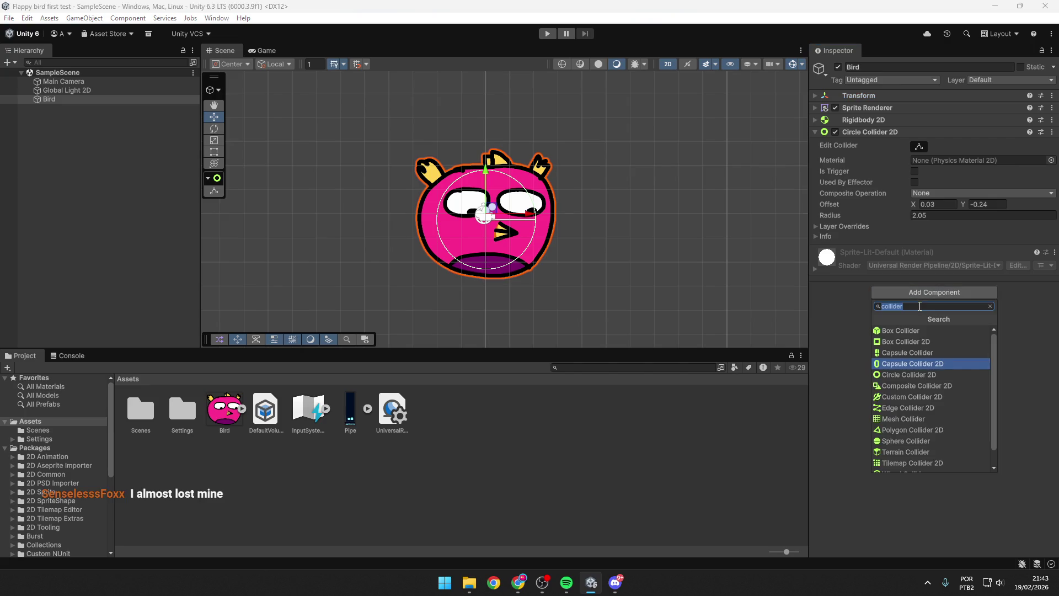
{"action": "type", "text": "new"}
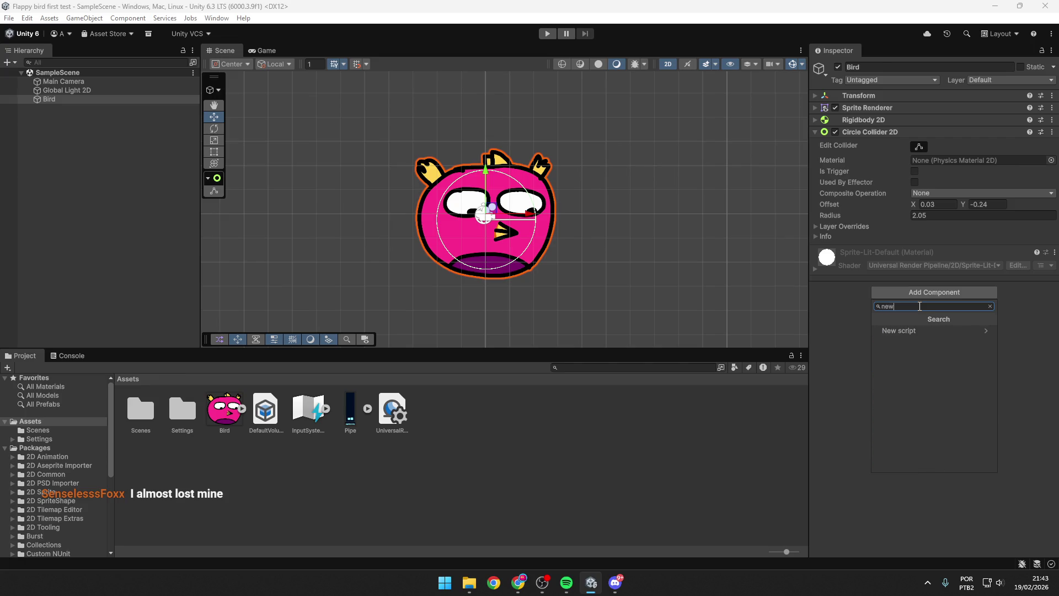
{"action": "left_click", "coordinate": [982, 331]}
{"action": "type", "text": "Bird Sc"}
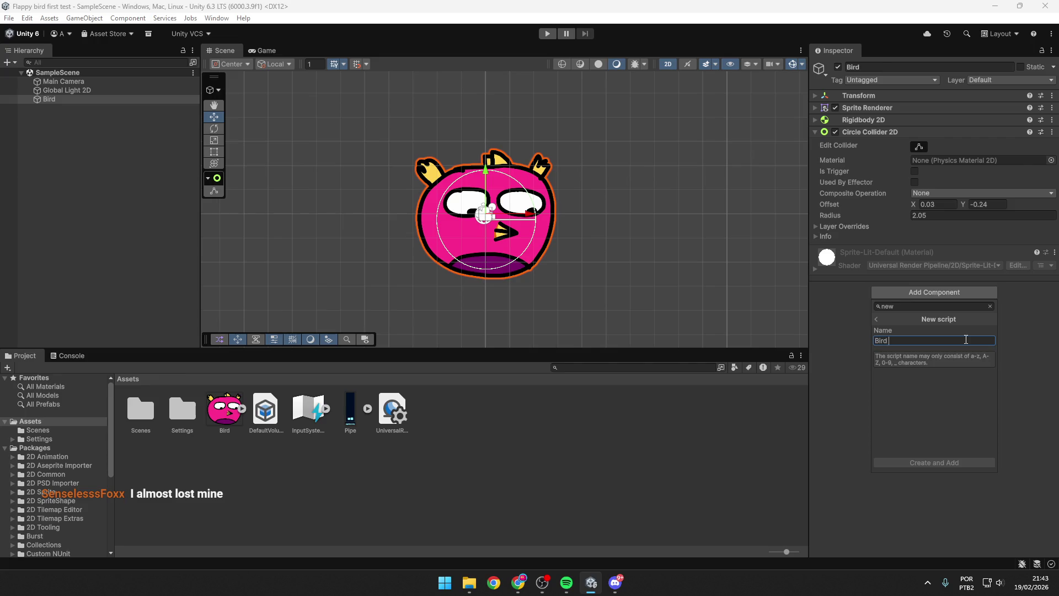
{"action": "key", "text": "BackSpace"}
{"action": "key", "text": "BackSpace"}
{"action": "key", "text": "BackSpace"}
{"action": "key", "text": "BackSpace"}
{"action": "key", "text": "BackSpace"}
{"action": "key", "text": "BackSpace"}
{"action": "type", "text": "b"}
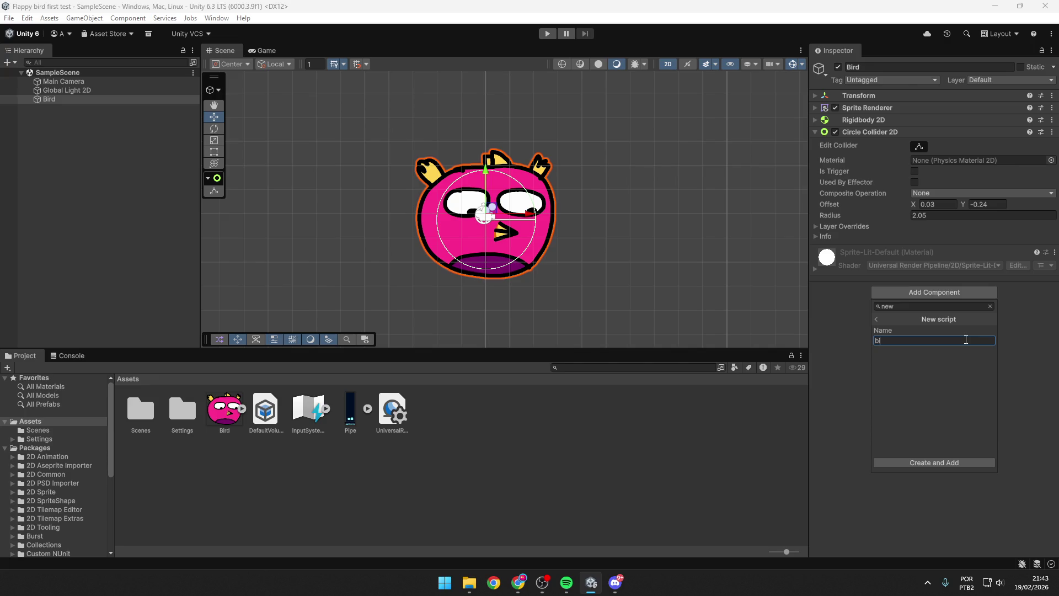
{"action": "type", "text": "ird"}
{"action": "key", "text": "ctrl+a"}
{"action": "type", "text": "BirdScript"}
{"action": "left_click", "coordinate": [922, 463]}
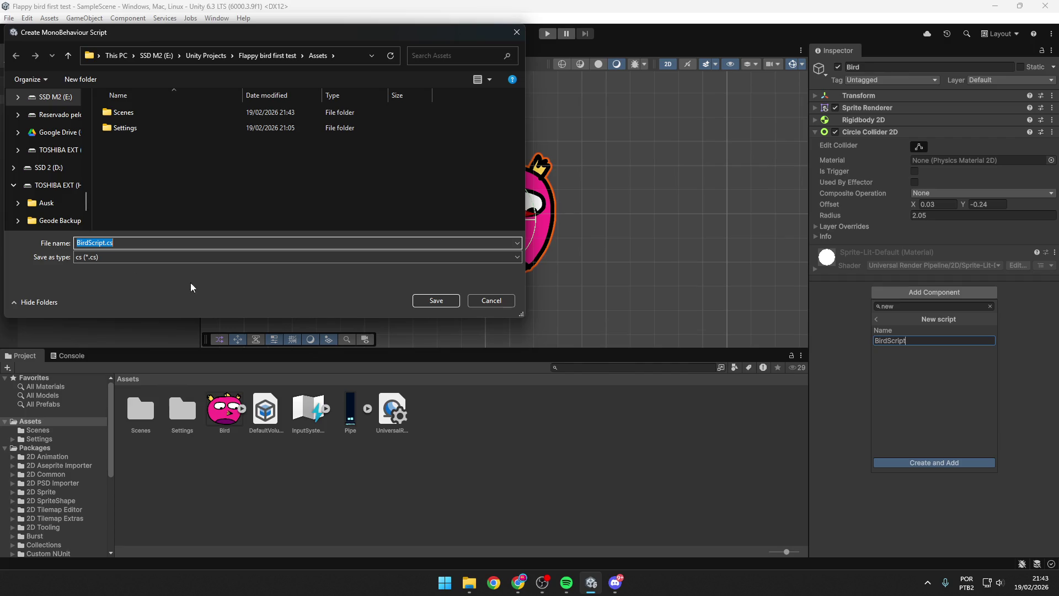
Step: Save BirdScript.cs in the Assets folder and open it in the code editor
{"action": "key", "text": "alt+Tab"}
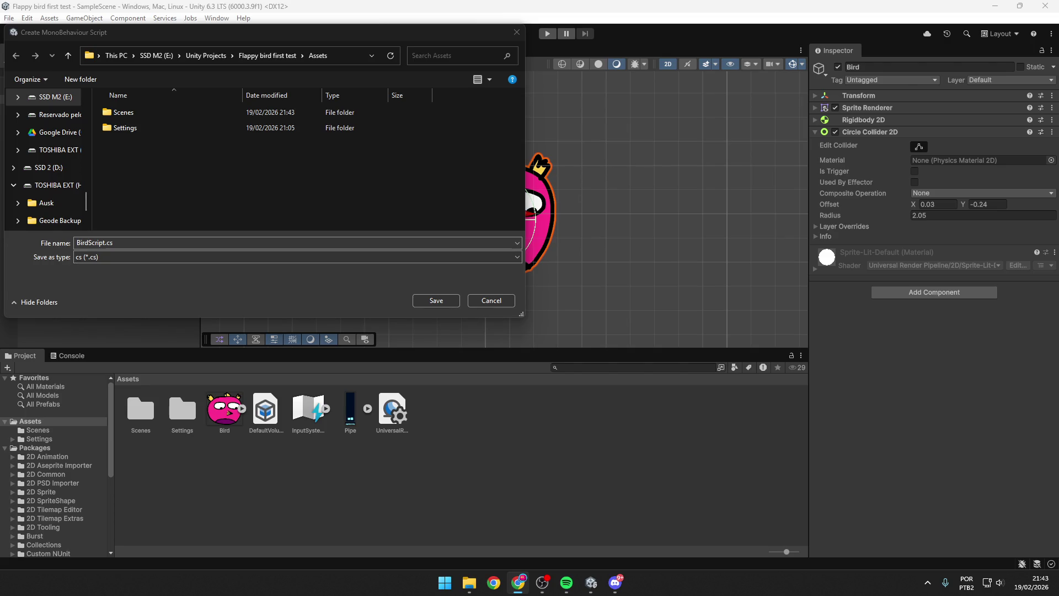
{"action": "left_click", "coordinate": [448, 300]}
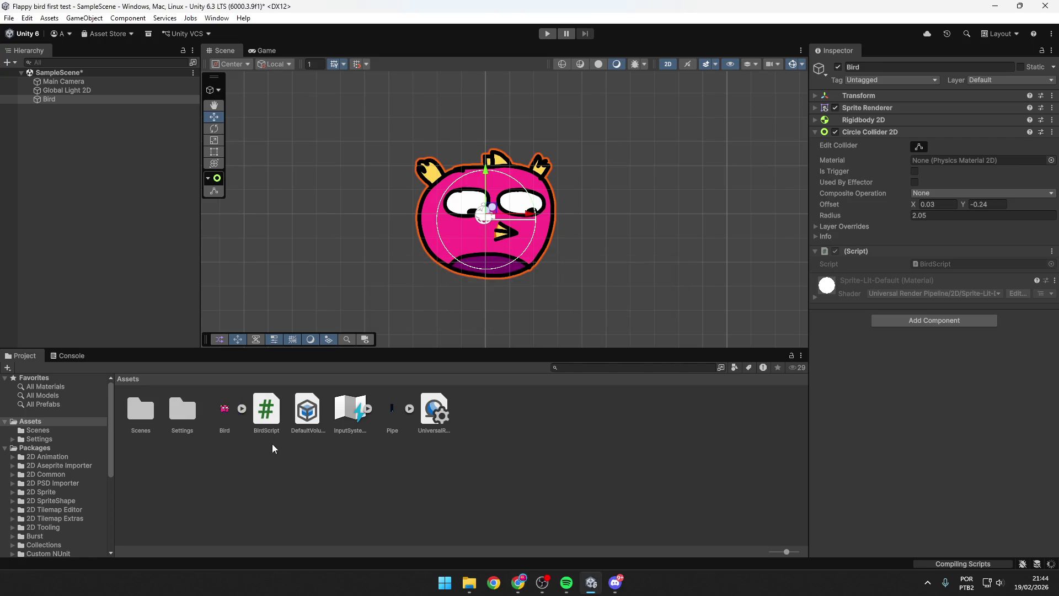
{"action": "left_click", "coordinate": [269, 417]}
{"action": "double_click", "coordinate": [269, 417]}
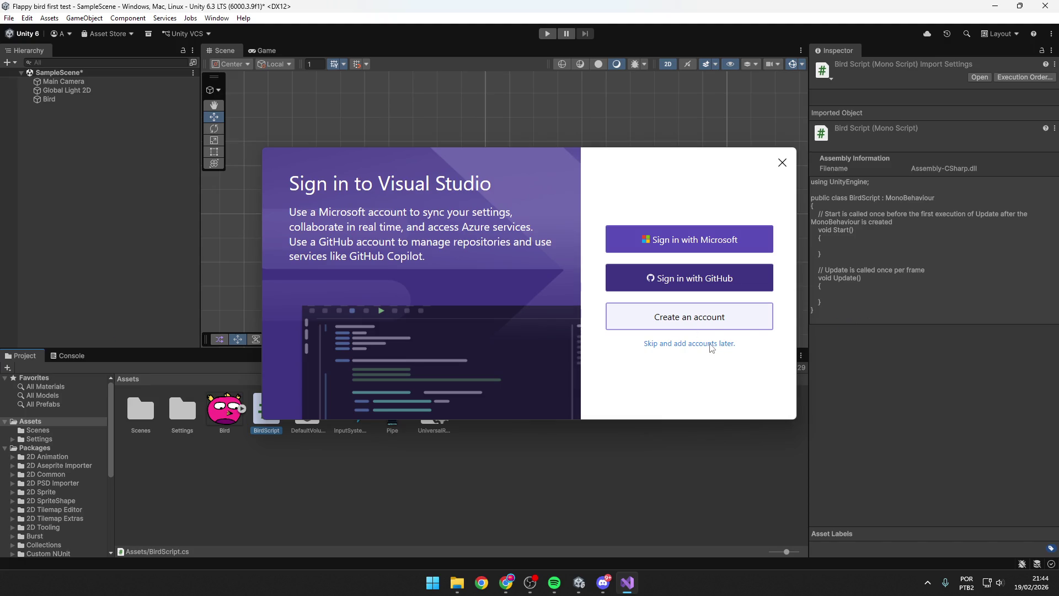
Step: Skip Visual Studio sign-in, start it with the dark theme, and return to Unity
{"action": "left_click", "coordinate": [709, 345]}
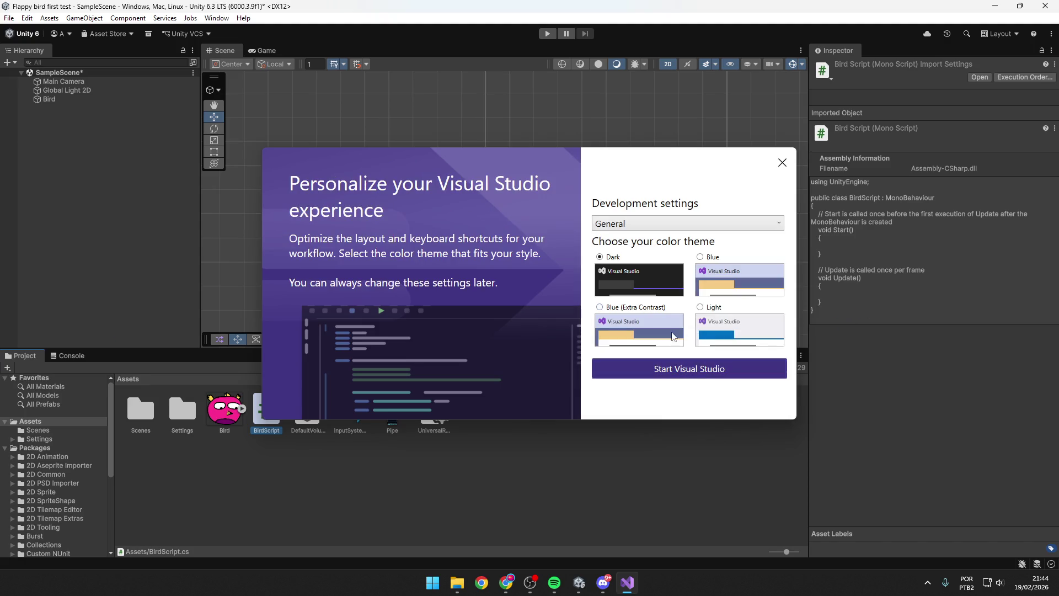
{"action": "left_click", "coordinate": [673, 368]}
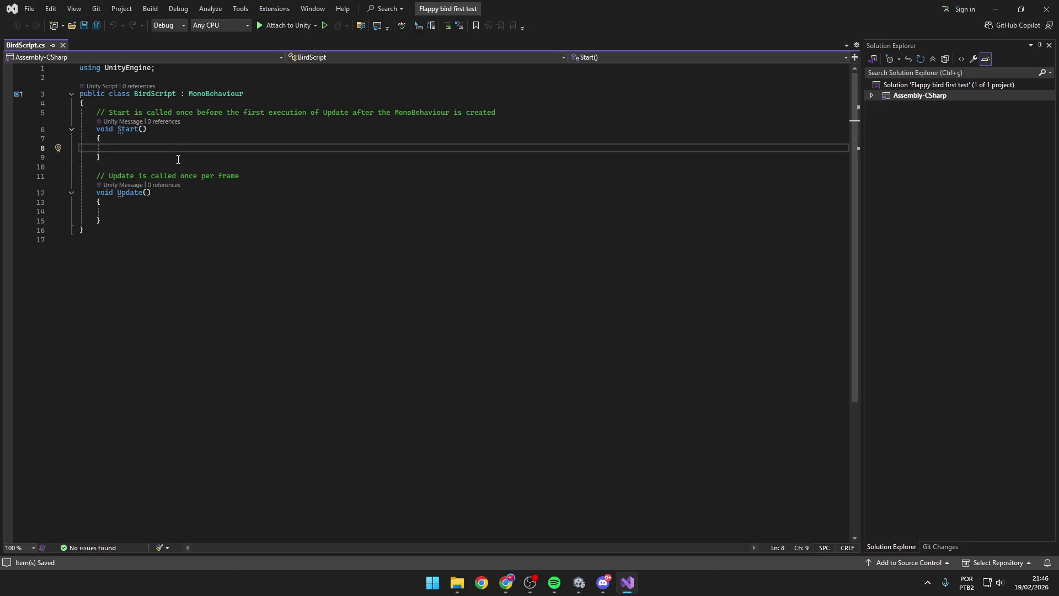
{"action": "left_click", "coordinate": [578, 583]}
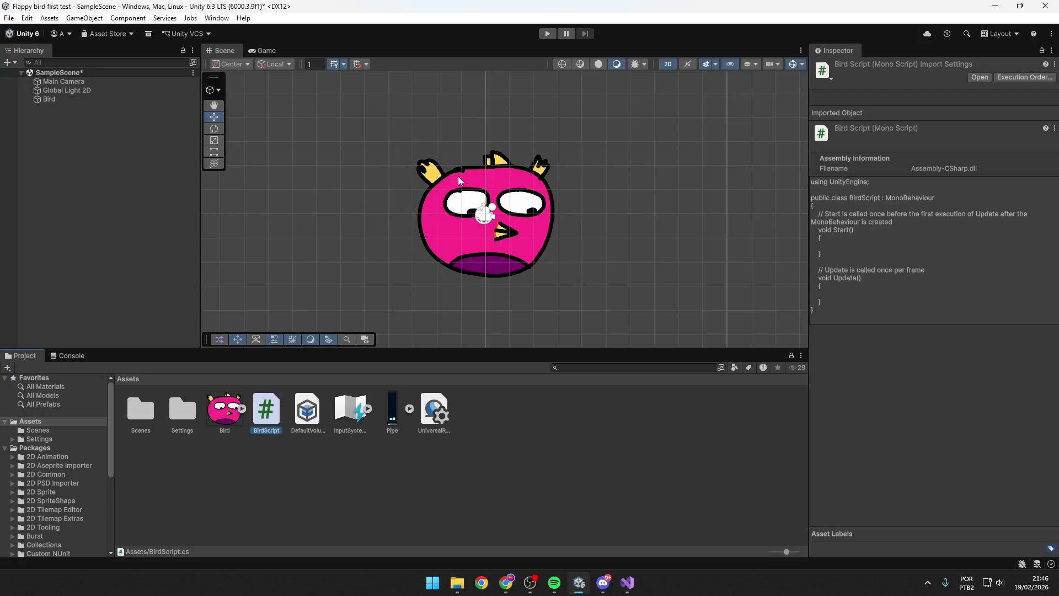
Step: Select the Bird and review its Rigidbody 2D, Circle Collider 2D and Bird Script components
{"action": "left_click", "coordinate": [462, 260]}
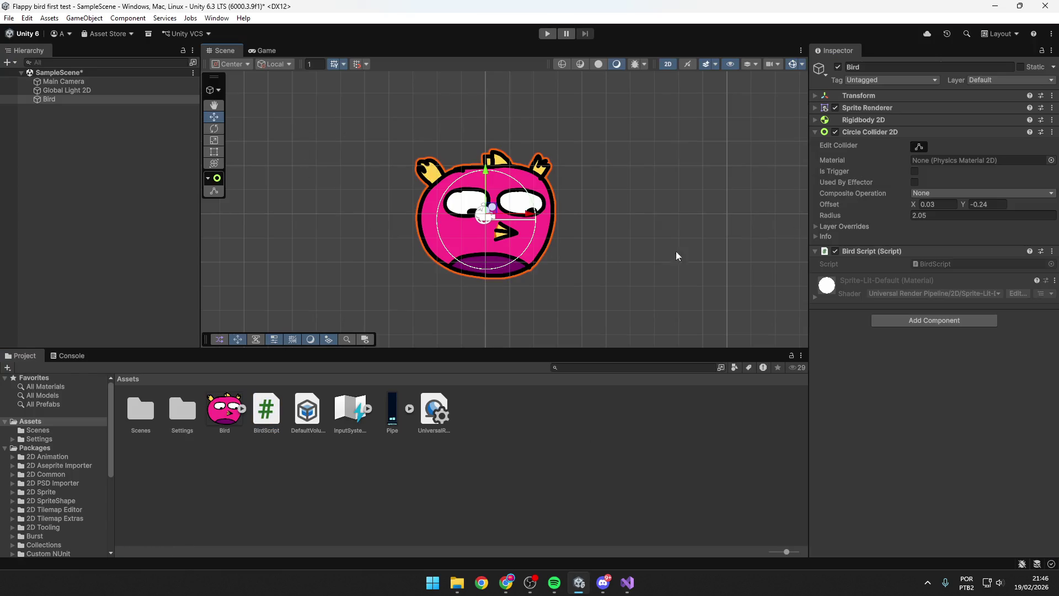
{"action": "left_click", "coordinate": [863, 120]}
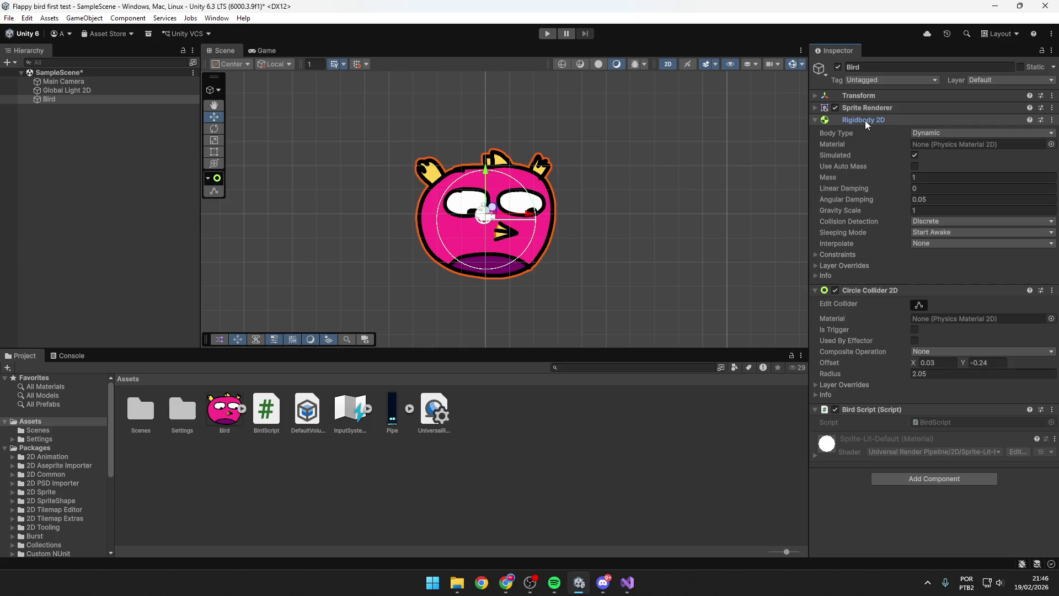
{"action": "left_click", "coordinate": [864, 119]}
{"action": "key", "text": "alt+Tab"}
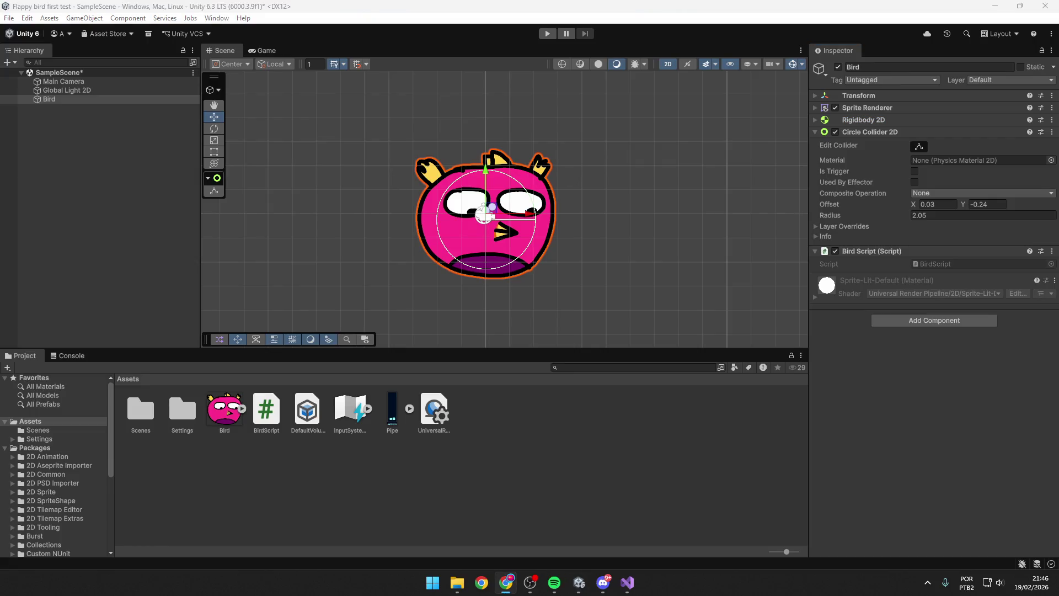
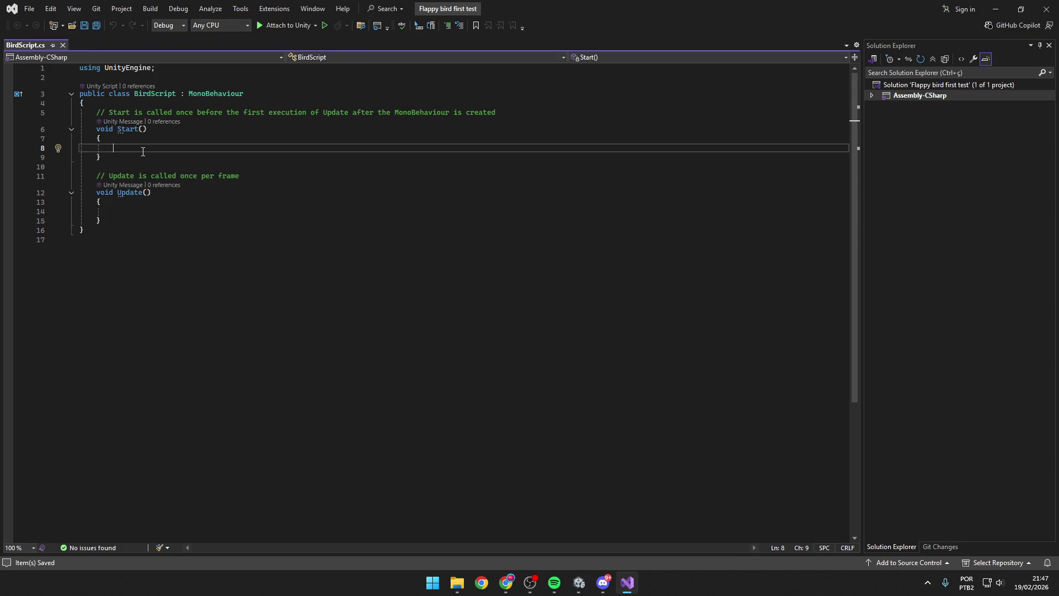
Step: Enter gameObject on line 8 of Start() using the IntelliSense completion
{"action": "type", "text": "gameOb"}
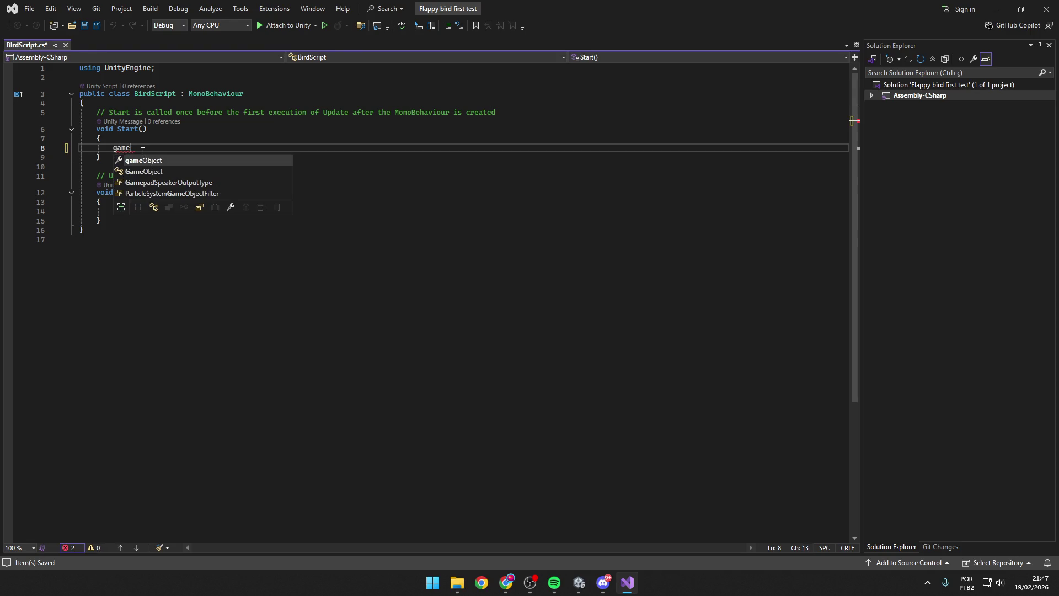
{"action": "key", "text": "Tab"}
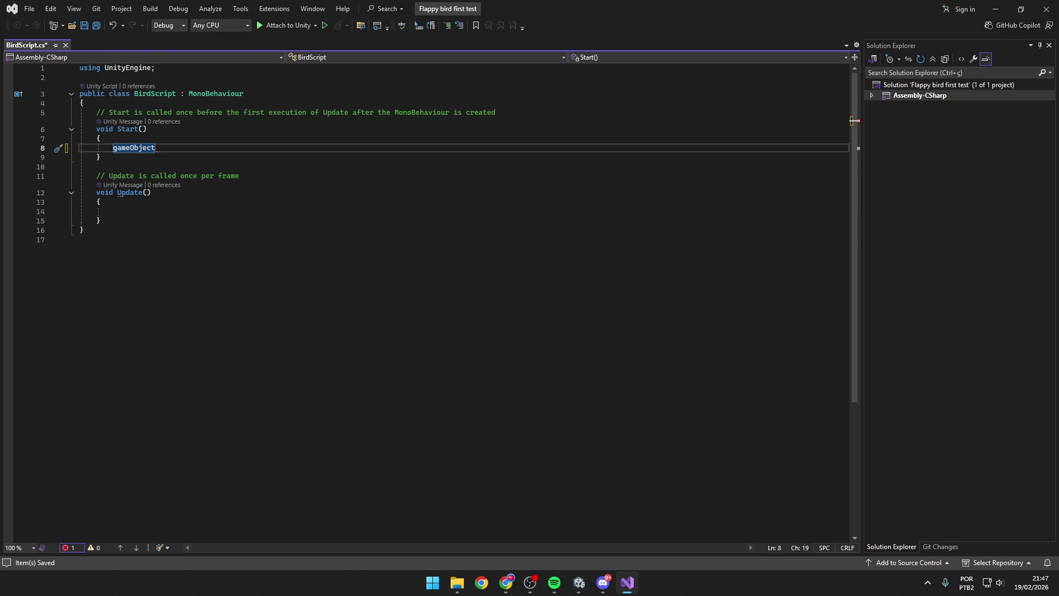
{"action": "key", "text": "alt+Tab"}
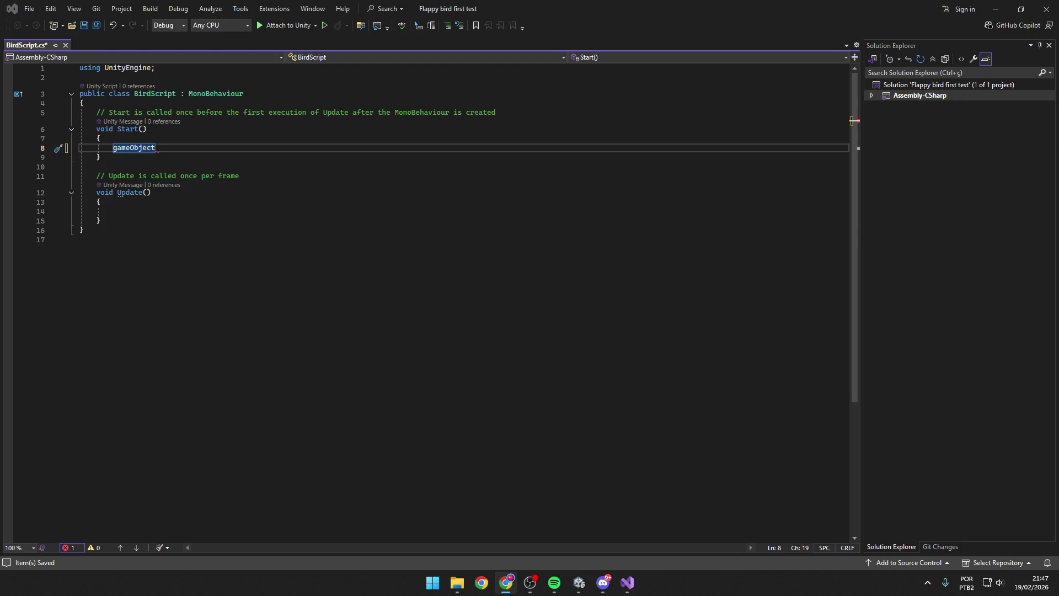
{"action": "key", "text": "alt+Tab"}
Step: Add a dot after gameObject and scroll through its member list
{"action": "type", "text": "."}
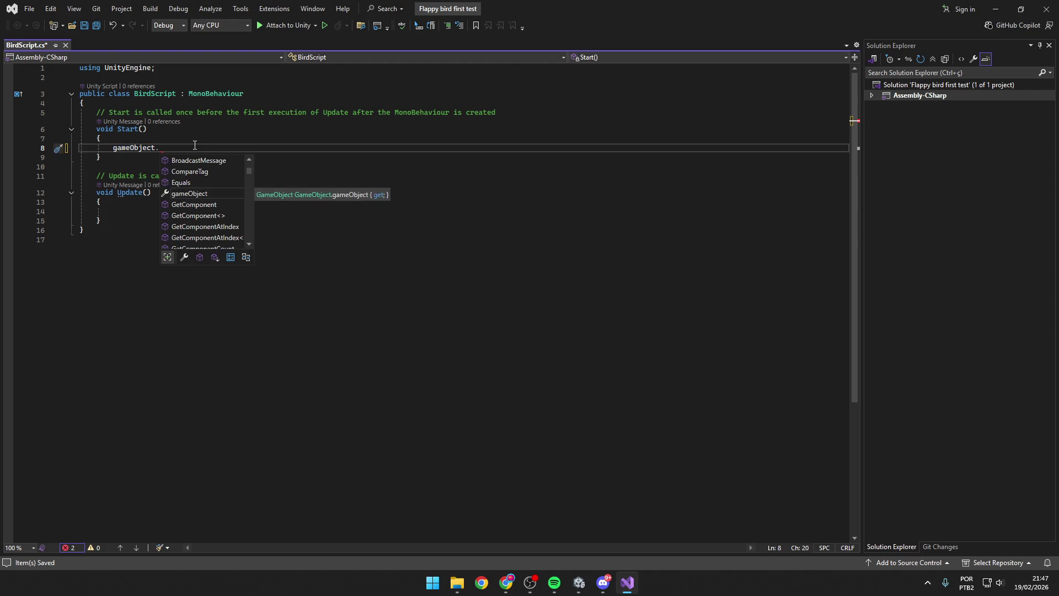
{"action": "scroll", "coordinate": [201, 197], "scroll_direction": "down", "scroll_amount": 8}
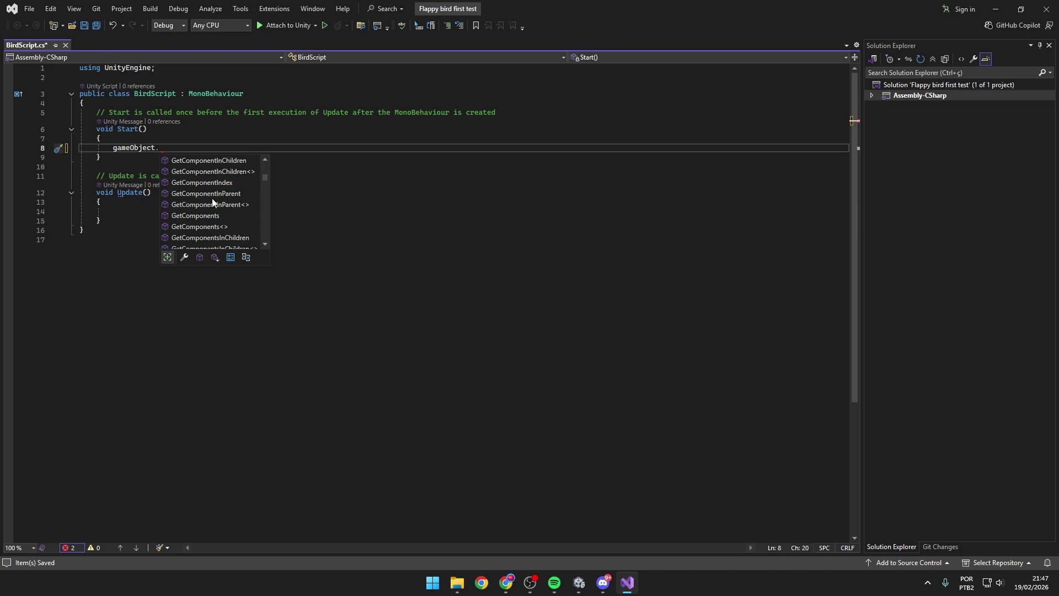
{"action": "scroll", "coordinate": [218, 196], "scroll_direction": "down", "scroll_amount": 5}
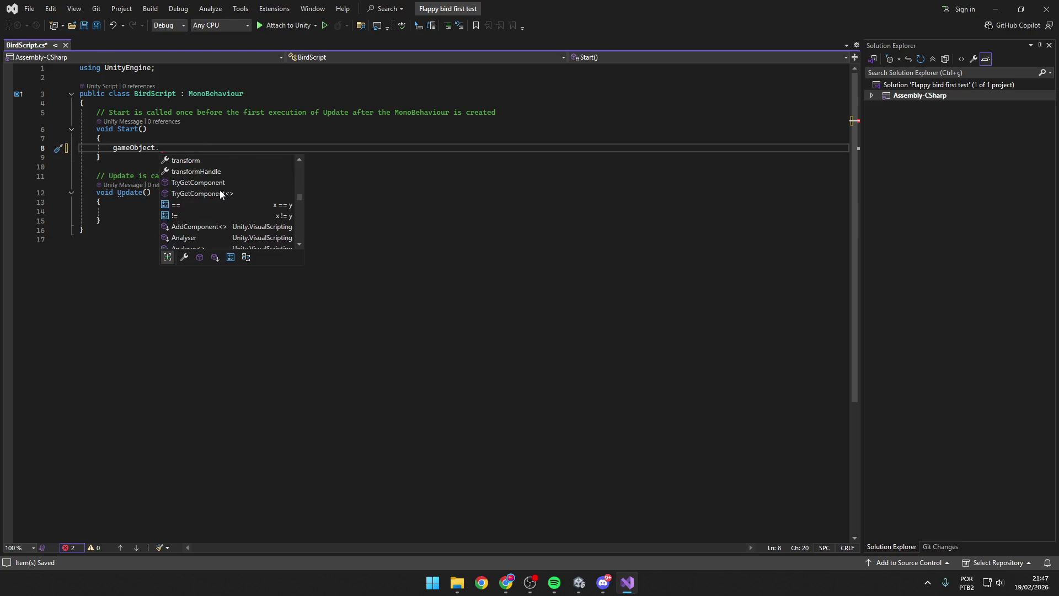
{"action": "scroll", "coordinate": [221, 187], "scroll_direction": "down", "scroll_amount": 15}
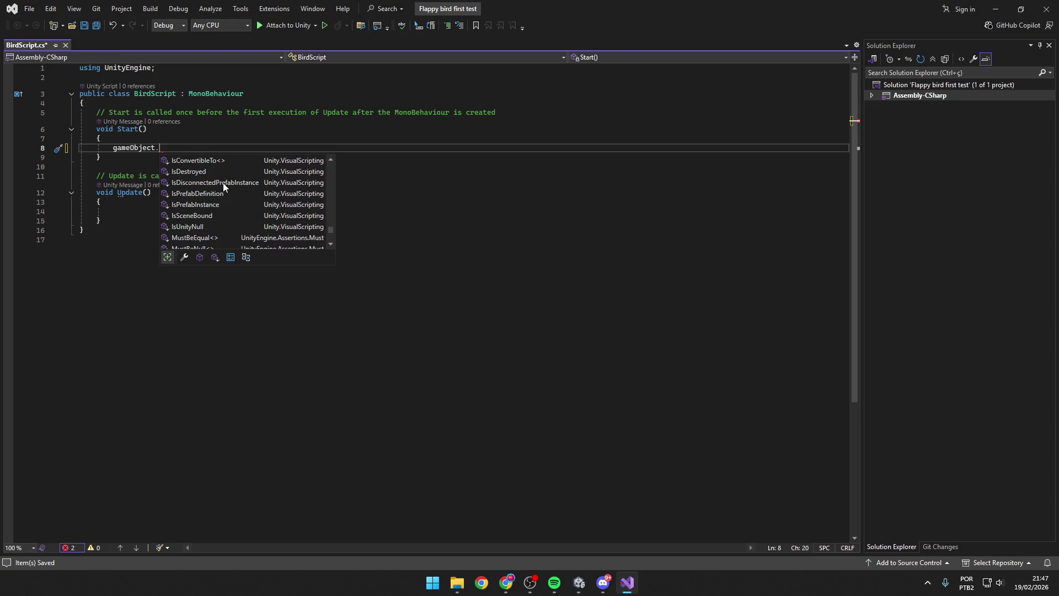
{"action": "scroll", "coordinate": [224, 181], "scroll_direction": "up", "scroll_amount": 15}
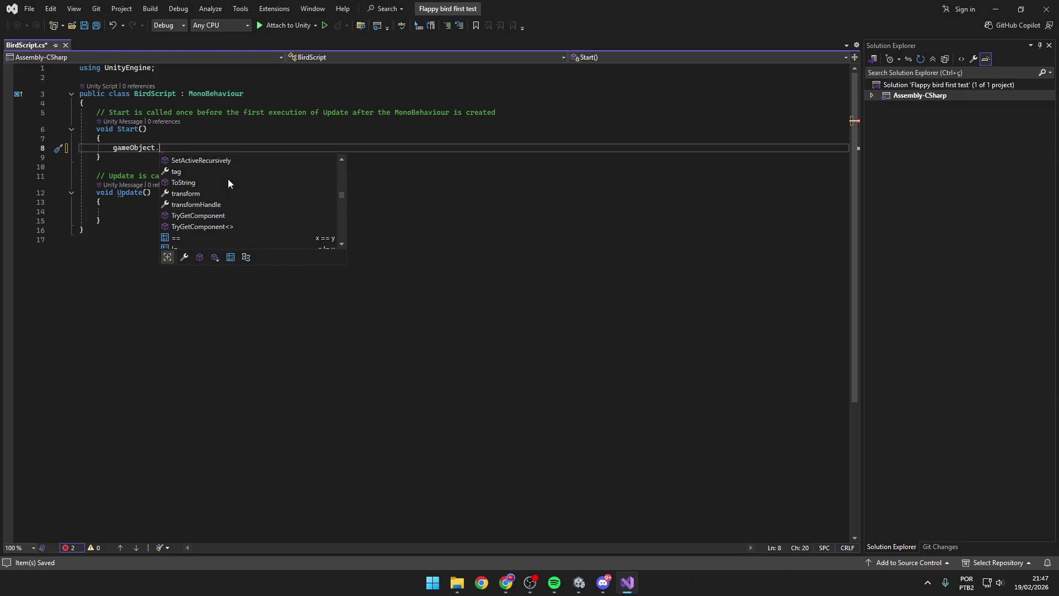
{"action": "scroll", "coordinate": [228, 179], "scroll_direction": "up", "scroll_amount": 2}
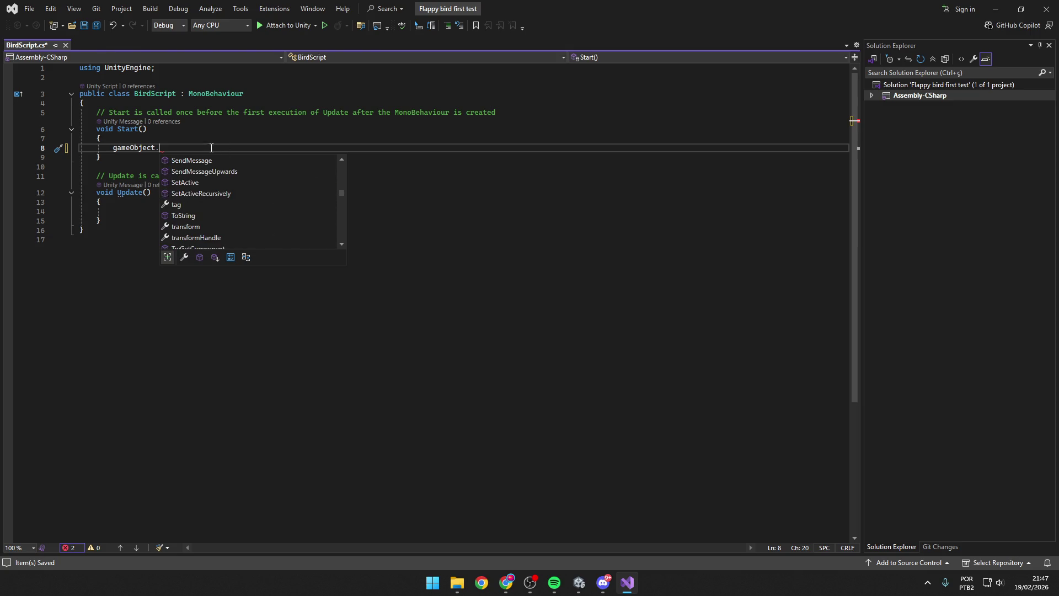
{"action": "key", "text": "alt+Tab"}
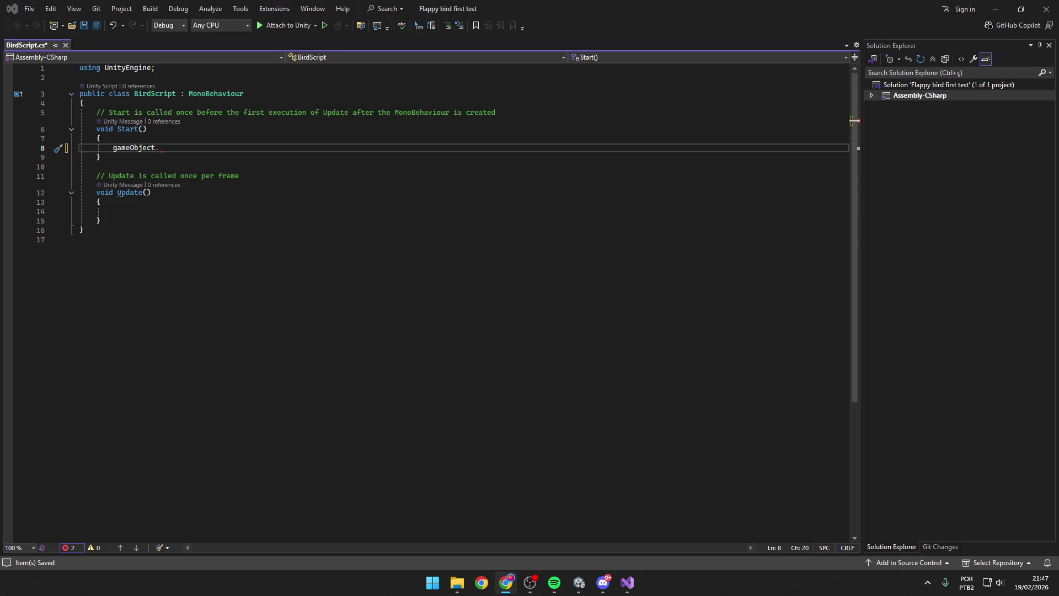
Step: Complete gameObject.name and begin the string assignment, removing the mistyped value
{"action": "left_click", "coordinate": [188, 148]}
{"action": "type", "text": "n"}
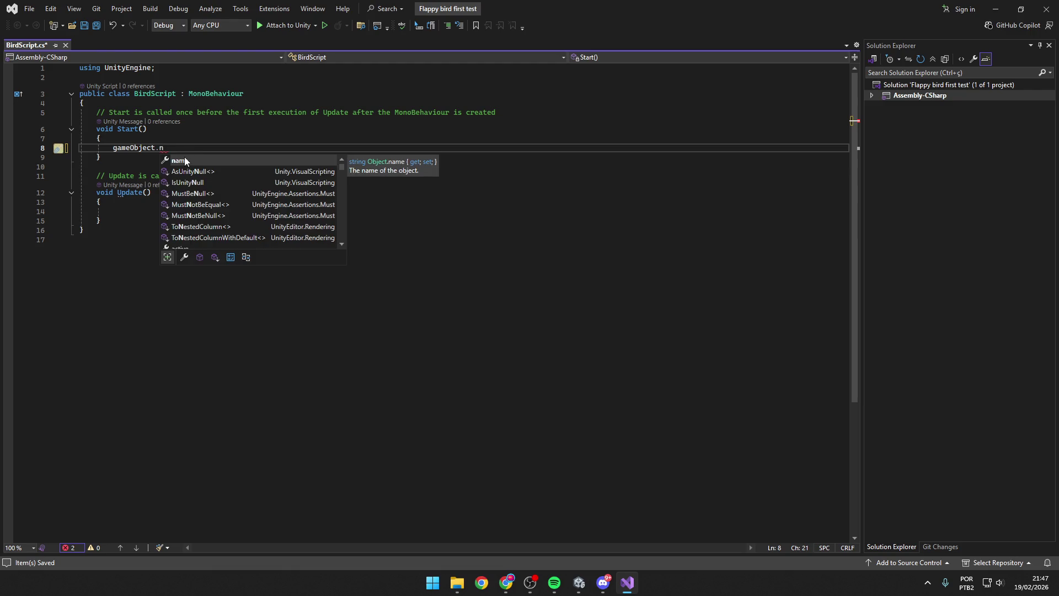
{"action": "key", "text": "Tab"}
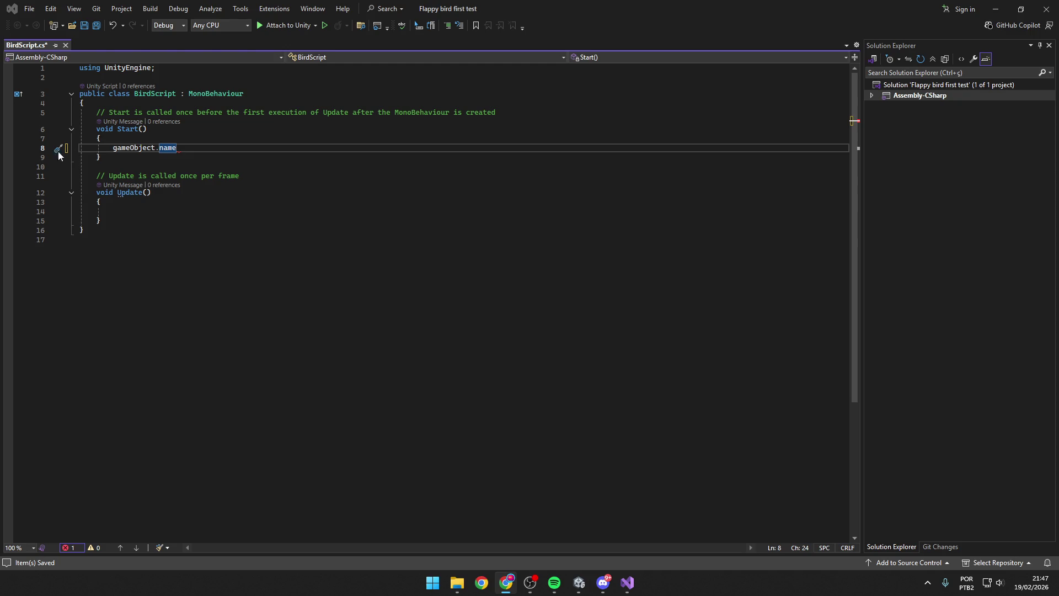
{"action": "left_click", "coordinate": [219, 149]}
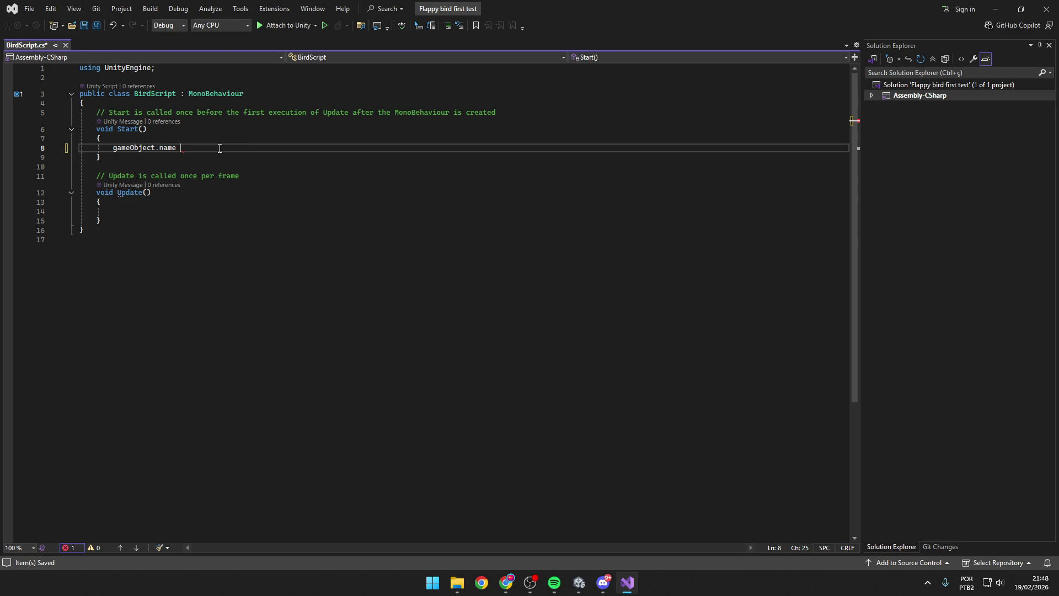
{"action": "type", "text": "= "}
{"action": "type", "text": "\""}
{"action": "type", "text": "Au"}
{"action": "type", "text": "sk"}
{"action": "key", "text": "alt+Tab"}
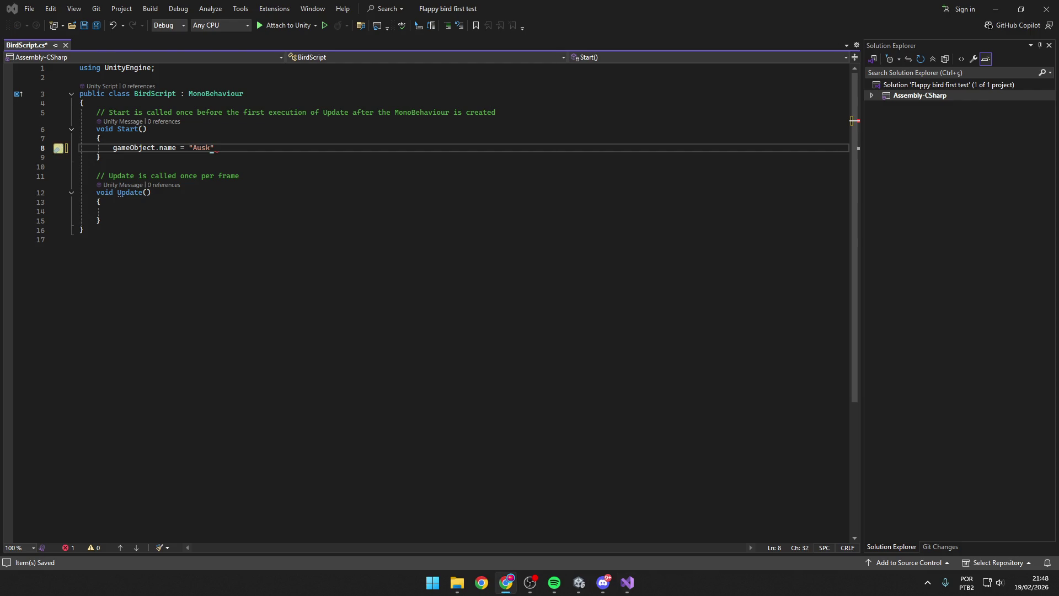
{"action": "key", "text": "alt+Tab"}
{"action": "key", "text": "BackSpace"}
{"action": "key", "text": "BackSpace"}
{"action": "key", "text": "BackSpace"}
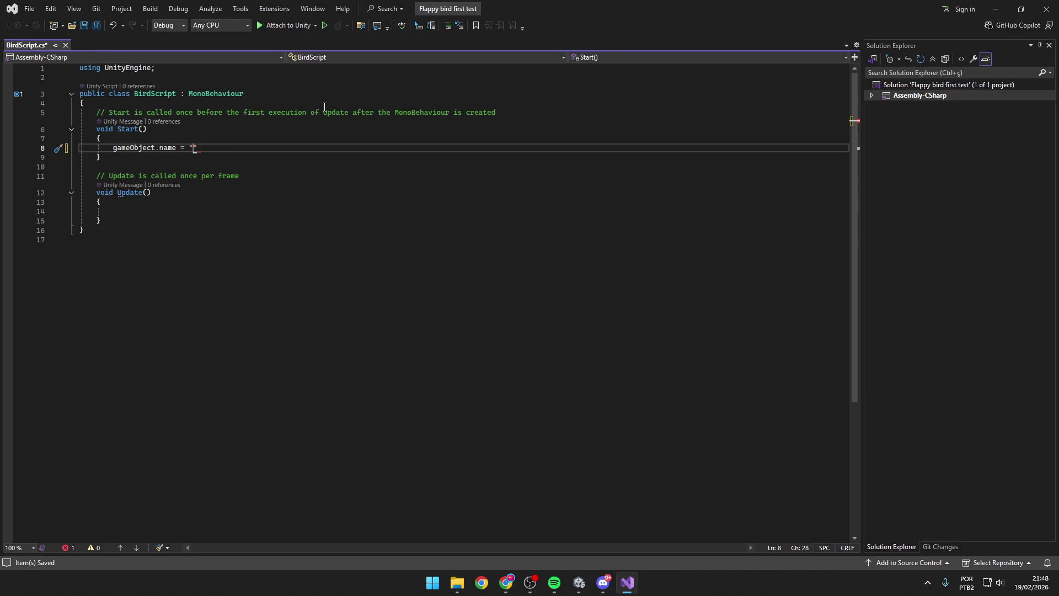
Step: Set the value to "Follow Knight", end the statement with a semicolon, and save BirdScript.cs
{"action": "type", "text": "F"}
{"action": "type", "text": "ollow Kni"}
{"action": "type", "text": "ght"}
{"action": "key", "text": "alt+Tab"}
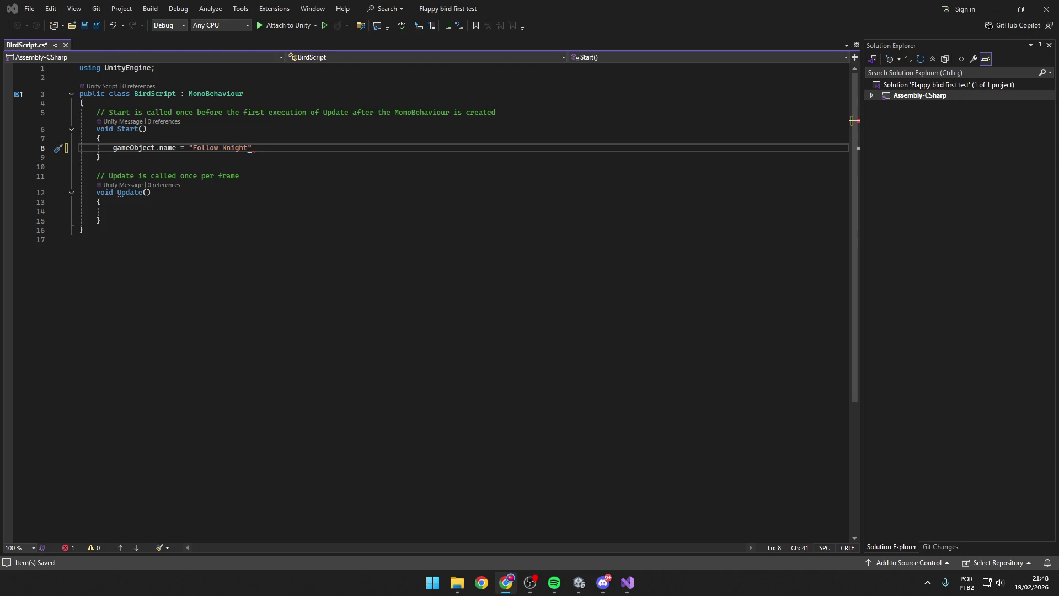
{"action": "left_click", "coordinate": [267, 148]}
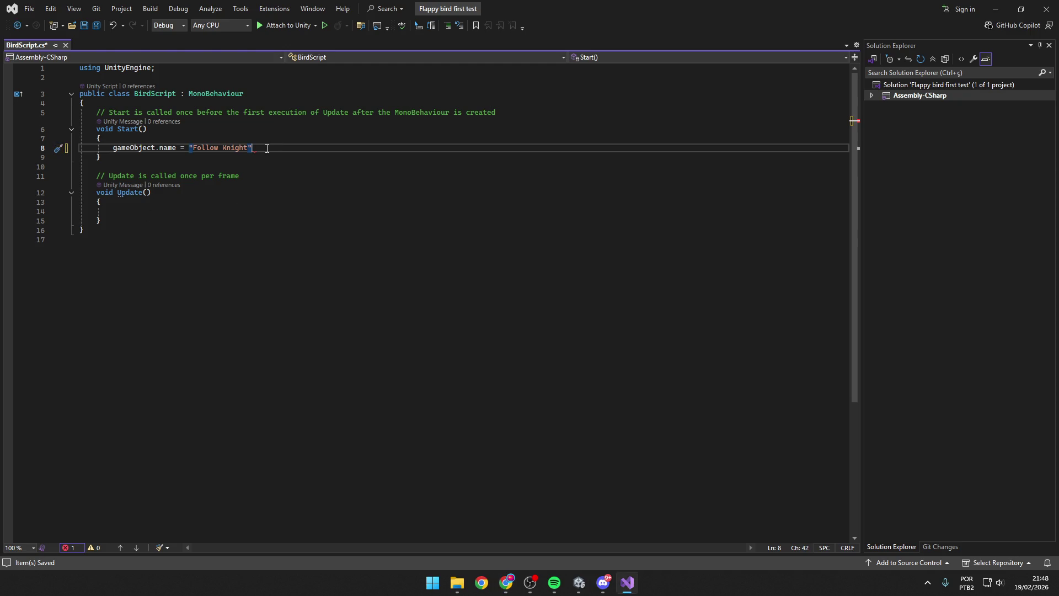
{"action": "type", "text": ";"}
{"action": "key", "text": "ctrl+s"}
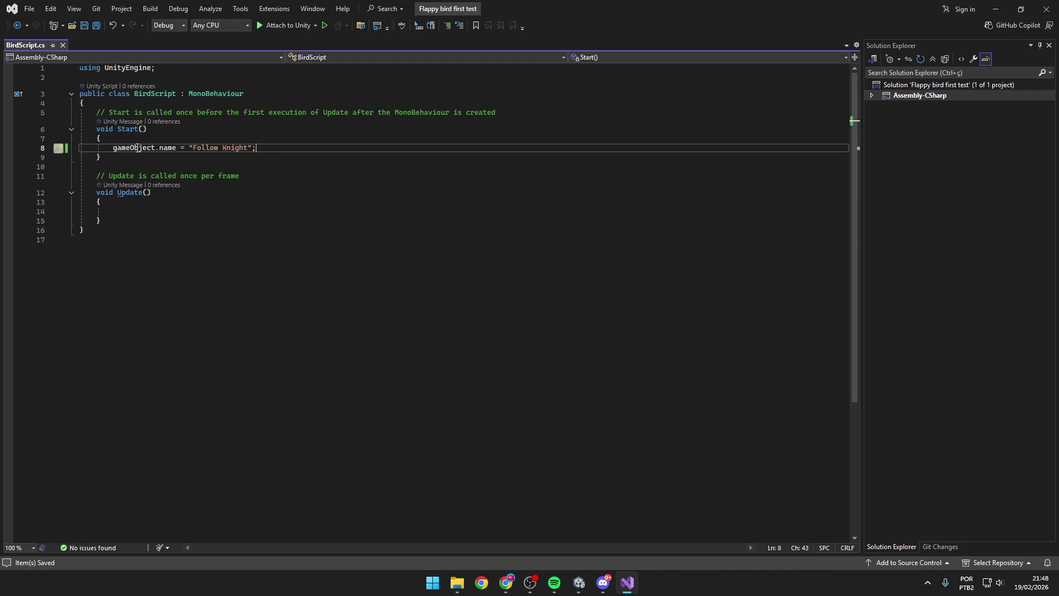
{"action": "key", "text": "alt+Tab"}
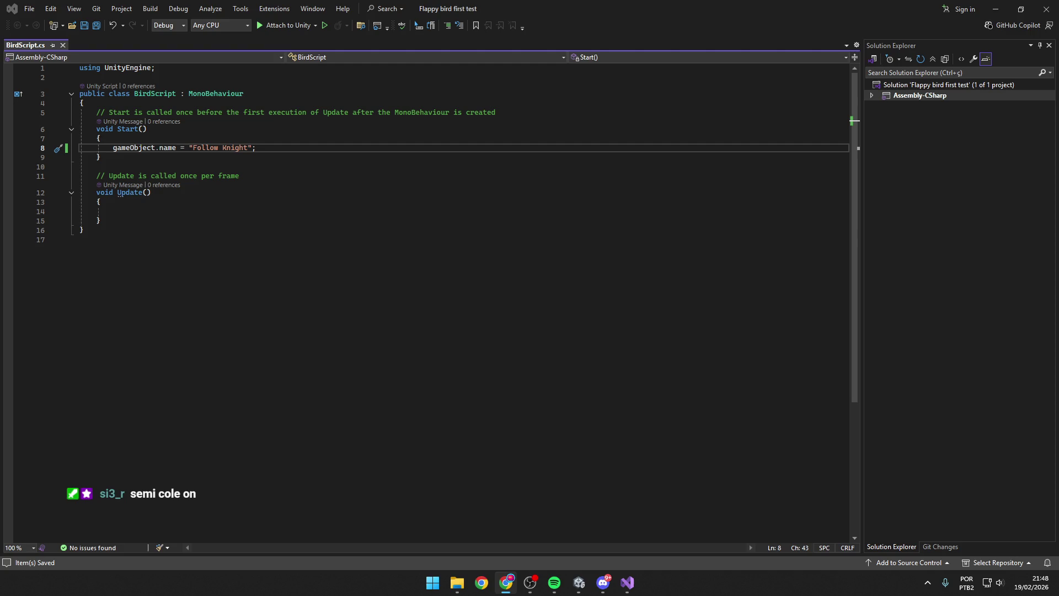
Step: Bring the Unity editor with the Flappy bird SampleScene to the front
{"action": "left_click", "coordinate": [320, 151]}
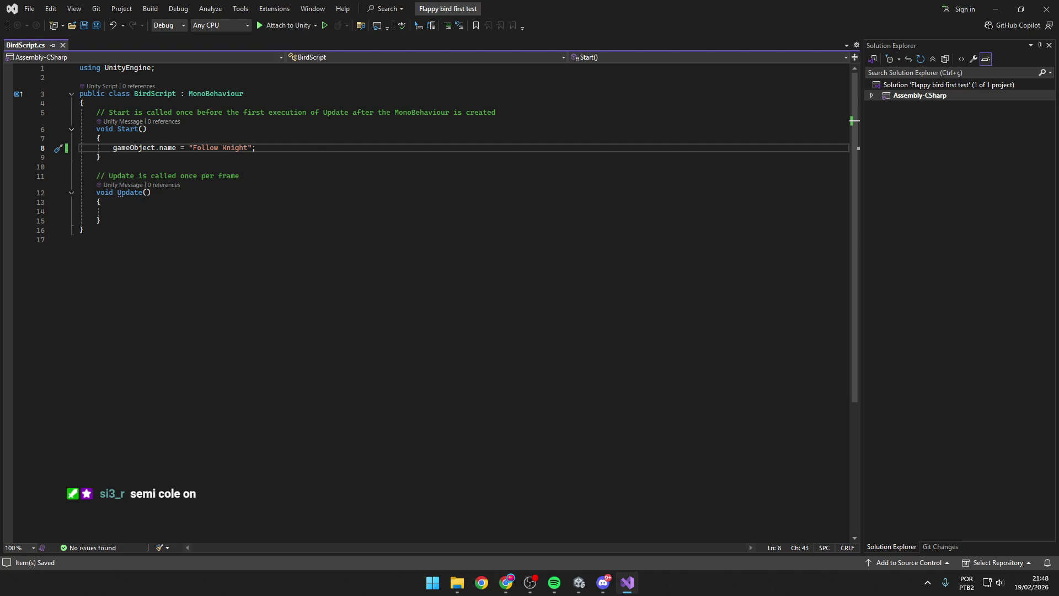
{"action": "key", "text": "alt+Tab"}
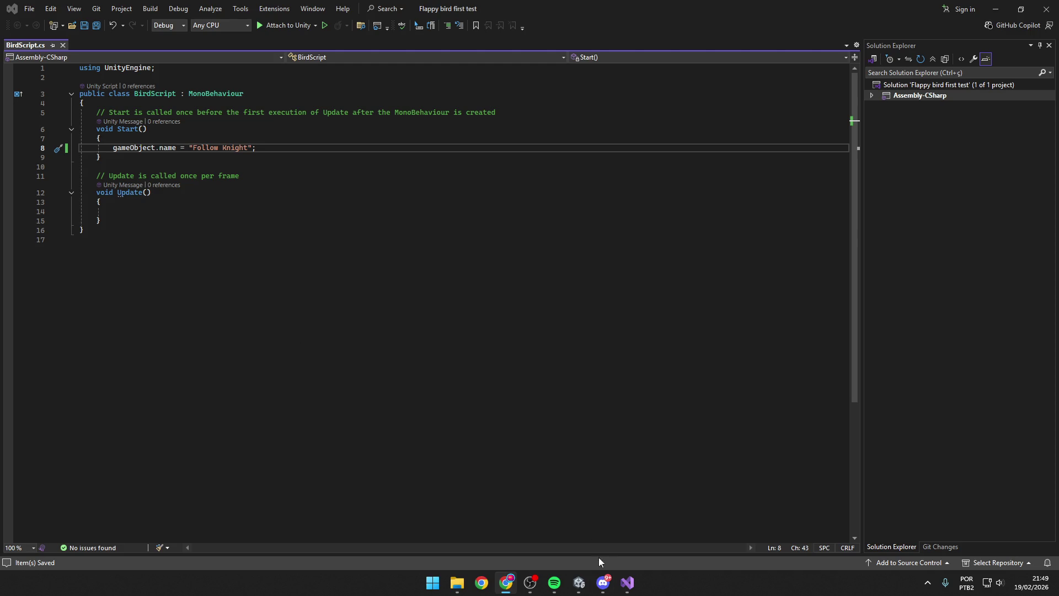
{"action": "left_click", "coordinate": [579, 583]}
{"action": "left_click", "coordinate": [576, 432]}
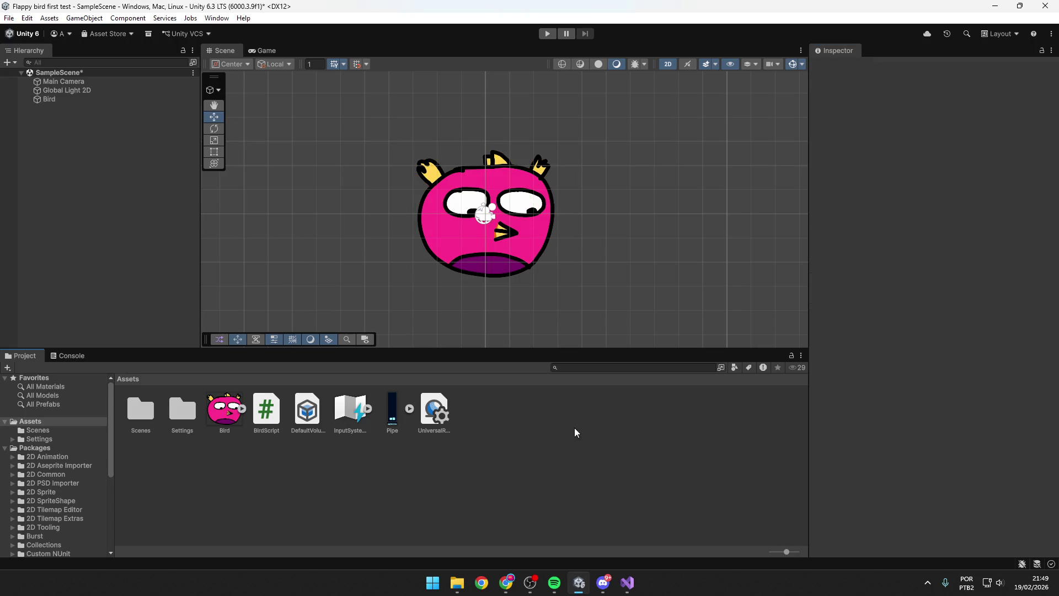
Step: Select Bird, play and stop the game to see it renamed Follow Knight, then return to Visual Studio
{"action": "left_click", "coordinate": [225, 410]}
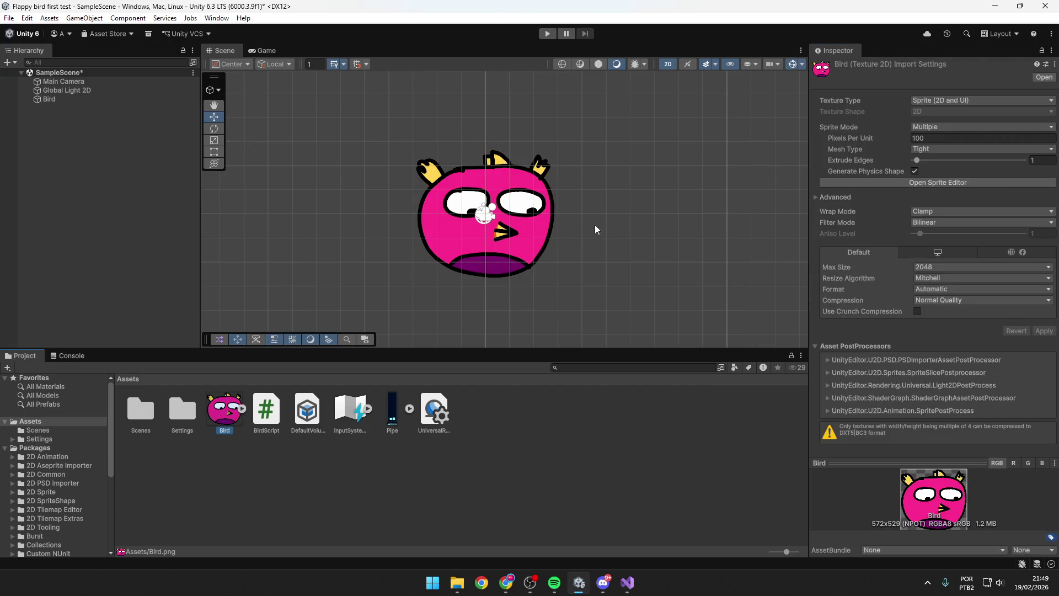
{"action": "left_click", "coordinate": [536, 228]}
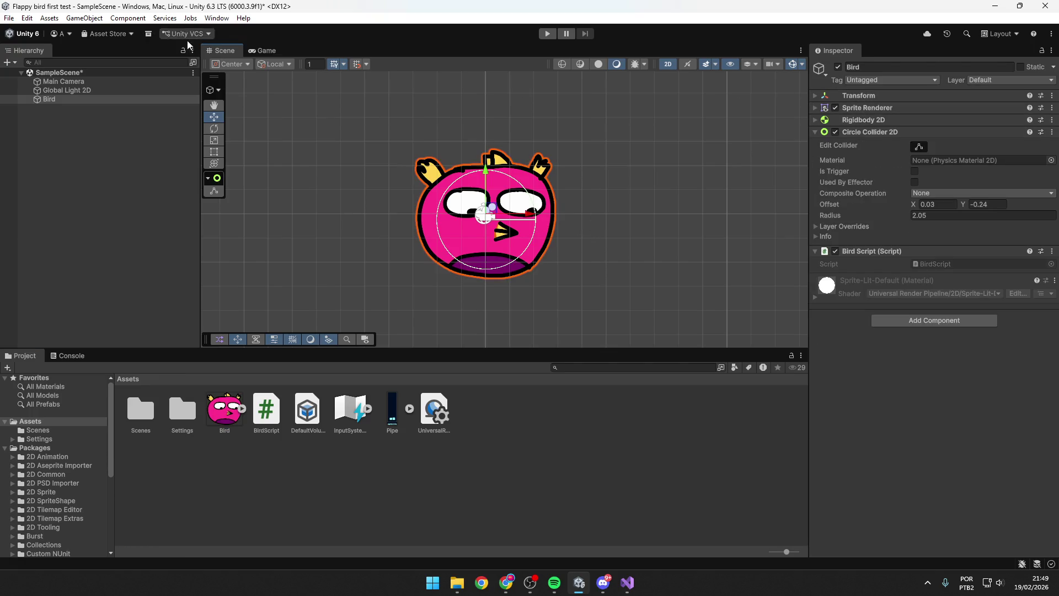
{"action": "left_click", "coordinate": [269, 53]}
{"action": "left_click", "coordinate": [556, 37]}
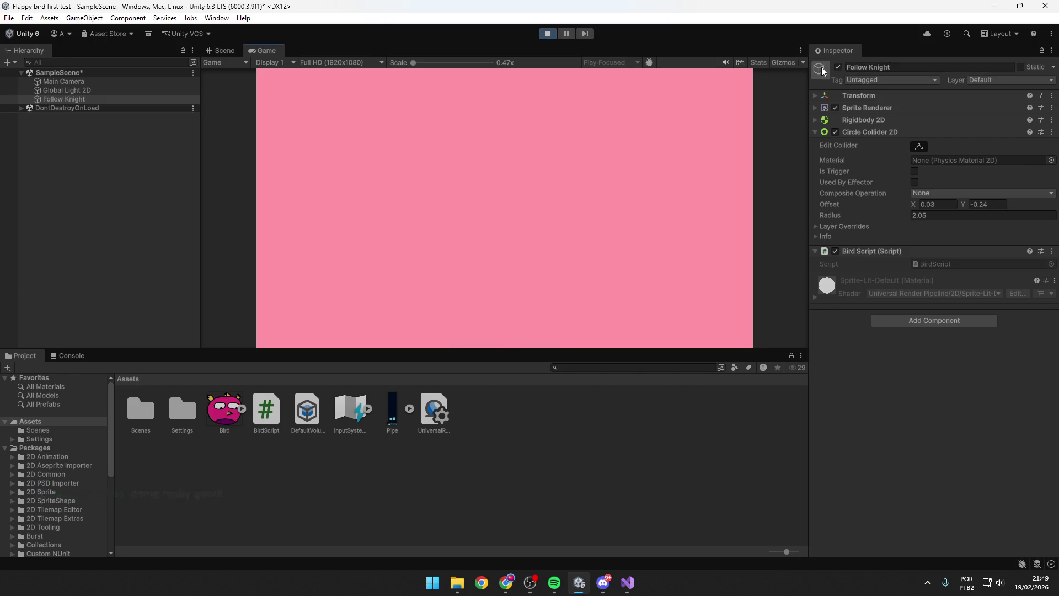
{"action": "left_click", "coordinate": [549, 34]}
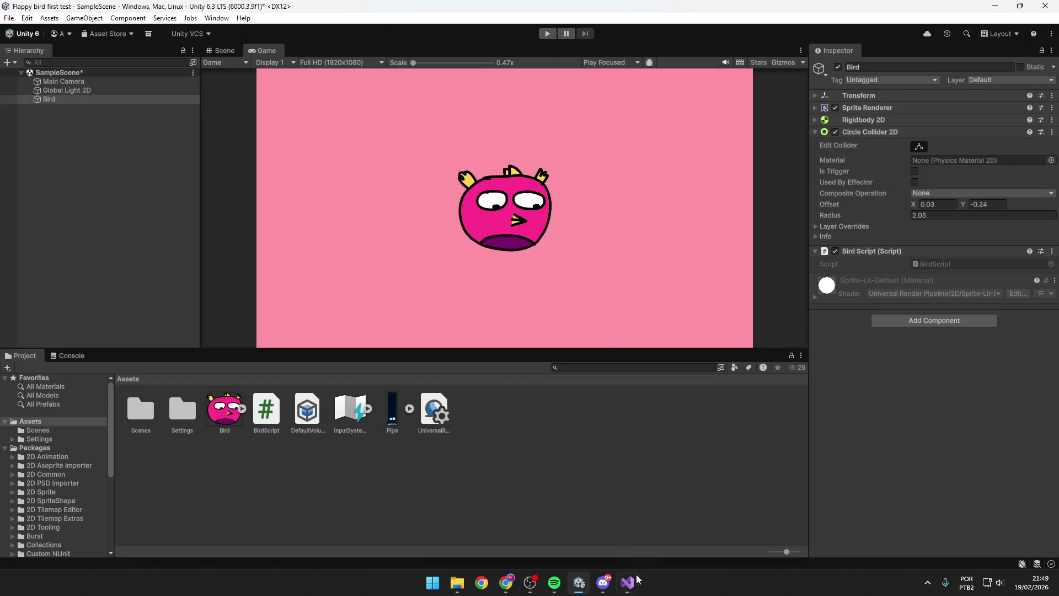
{"action": "left_click", "coordinate": [628, 583]}
{"action": "left_click", "coordinate": [116, 148]}
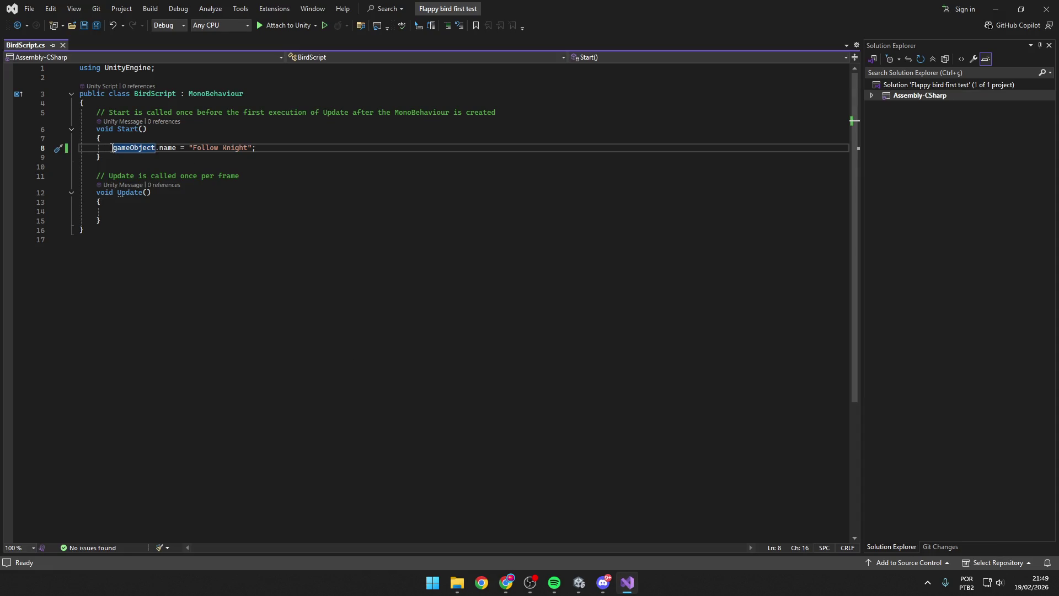
Step: Inspect the gameObject.name statement on line 8 and the comment on line 5
{"action": "key", "text": "Left"}
{"action": "key", "text": "Left"}
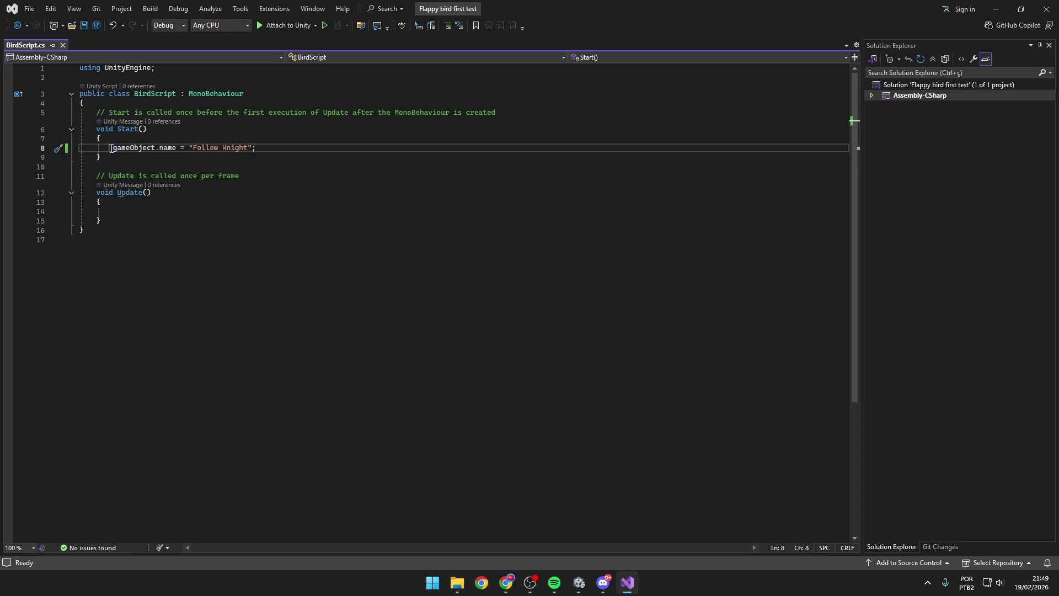
{"action": "key", "text": "alt+Tab"}
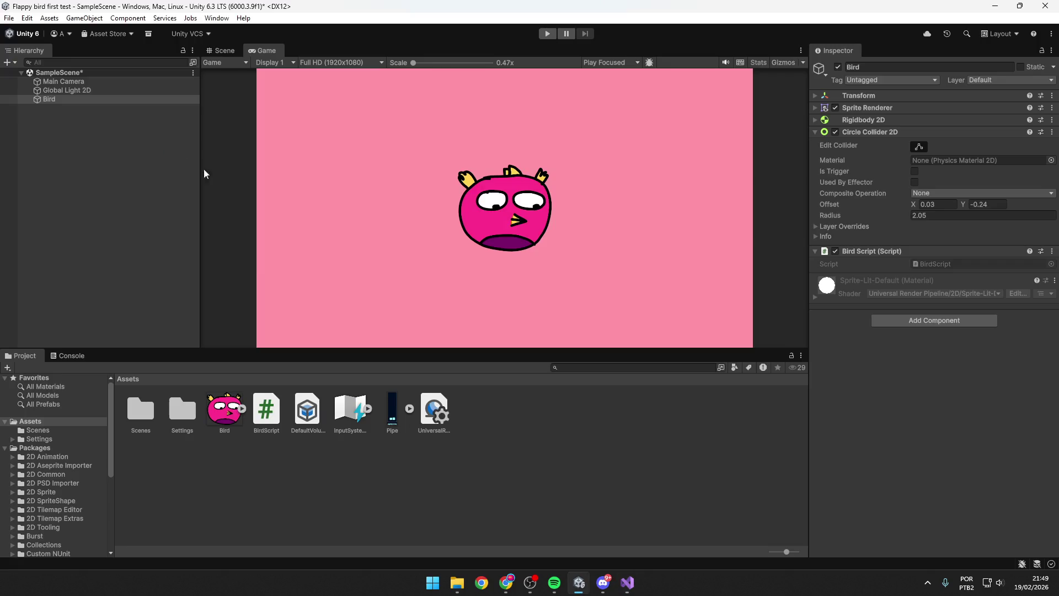
{"action": "key", "text": "alt+Tab"}
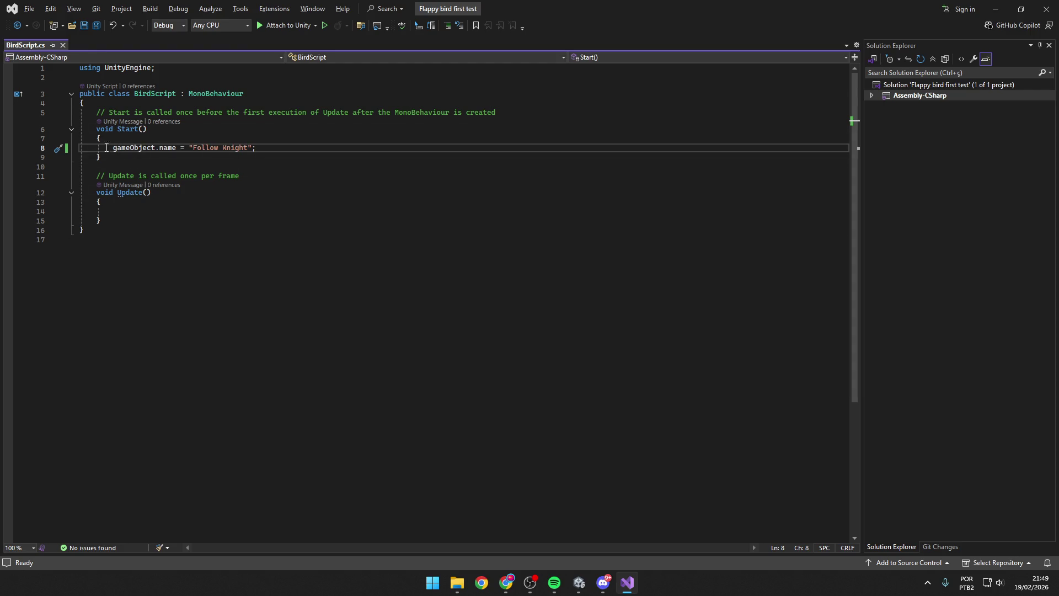
{"action": "left_click_drag", "start_coordinate": [130, 113], "coordinate": [473, 113]}
{"action": "left_click", "coordinate": [474, 113]}
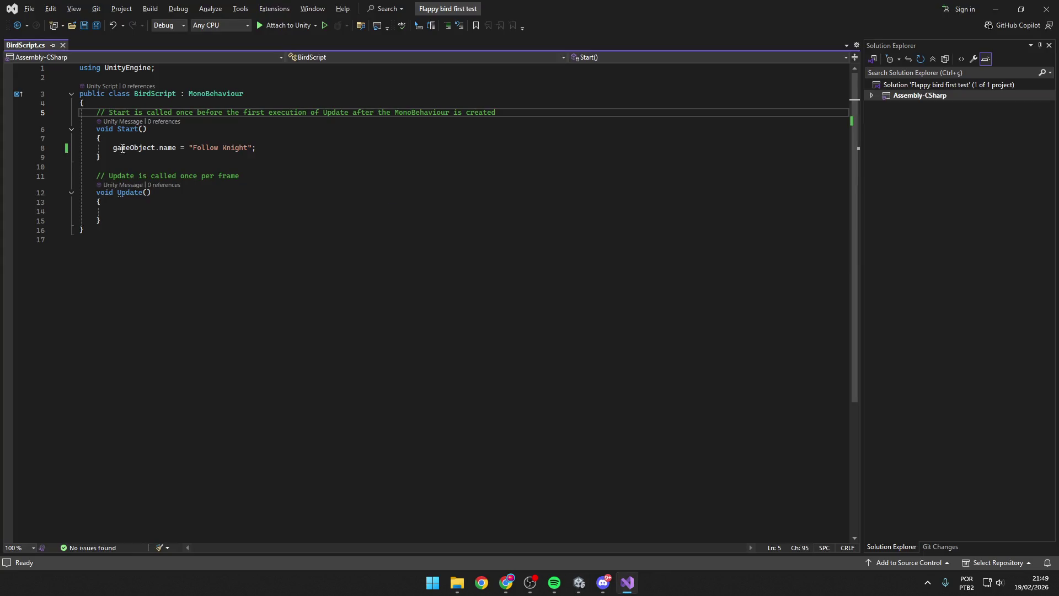
{"action": "left_click", "coordinate": [122, 149]}
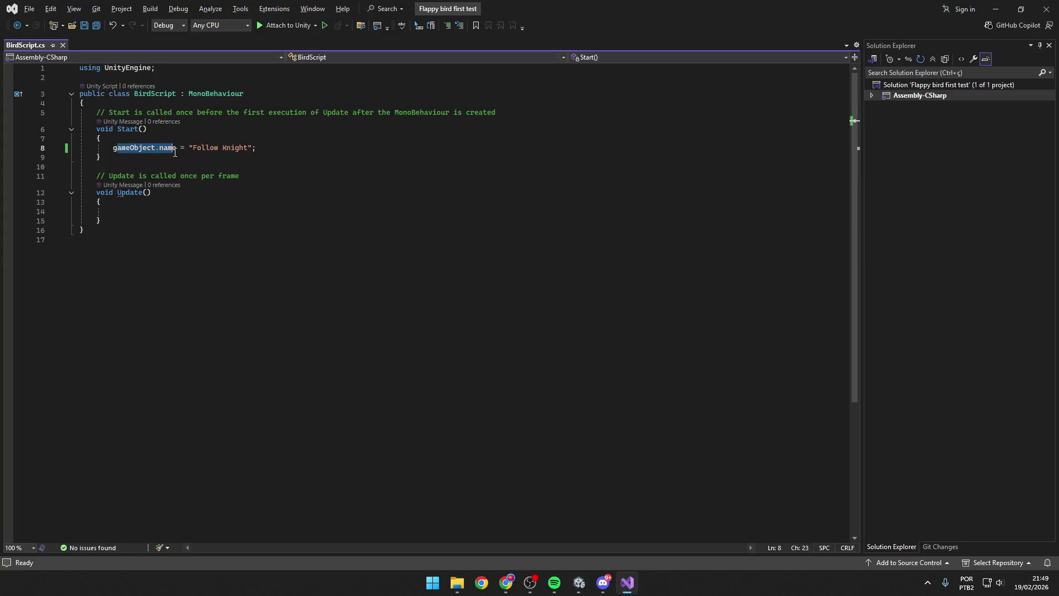
{"action": "left_click_drag", "start_coordinate": [193, 148], "coordinate": [259, 149]}
{"action": "left_click", "coordinate": [272, 149]}
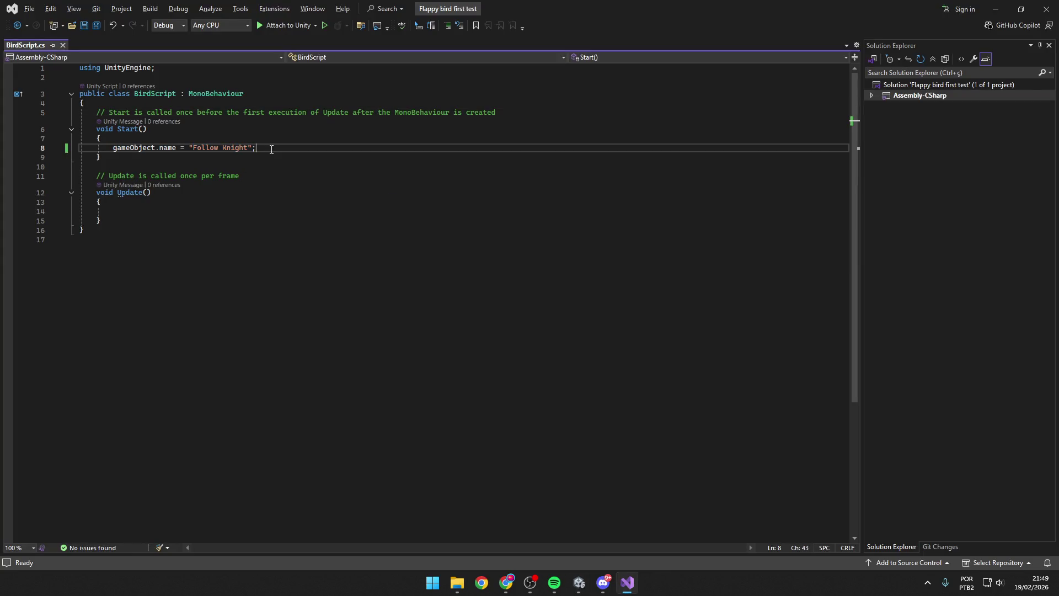
{"action": "left_click_drag", "start_coordinate": [177, 148], "coordinate": [113, 147]}
{"action": "key", "text": "alt+Tab"}
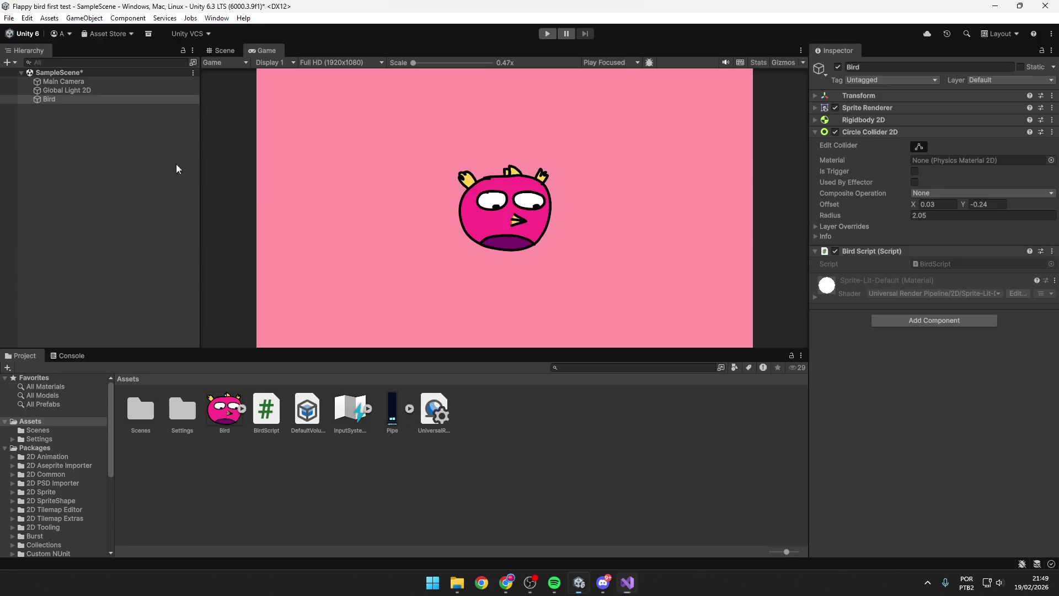
{"action": "key", "text": "alt+Tab"}
Step: View the gameObject description tooltip on line 8
{"action": "left_click", "coordinate": [161, 150]}
{"action": "mouse_move", "coordinate": [160, 150]}
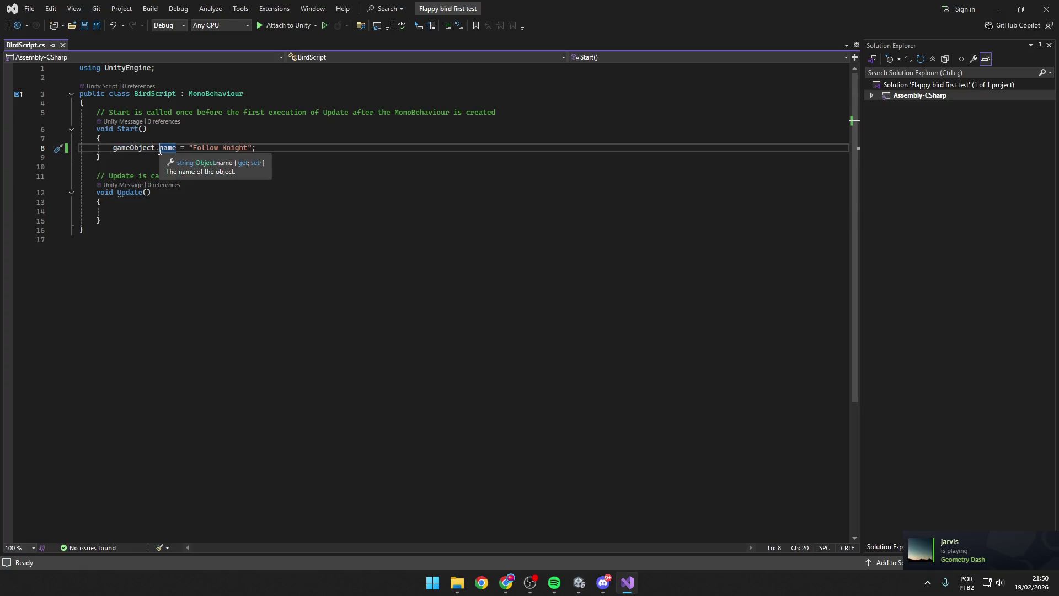
{"action": "left_click", "coordinate": [144, 150]}
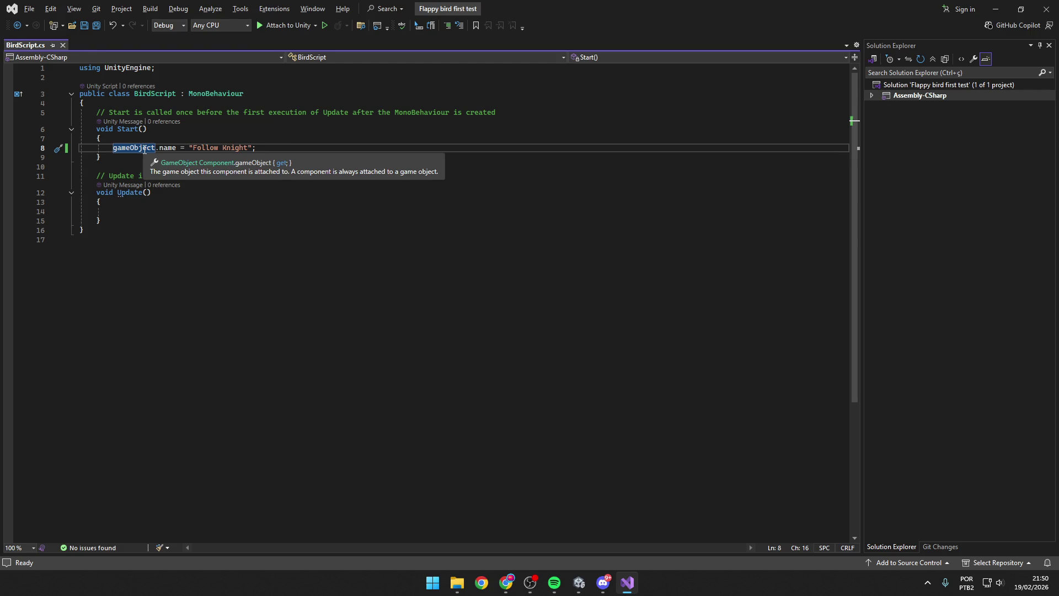
{"action": "key", "text": "alt+Tab"}
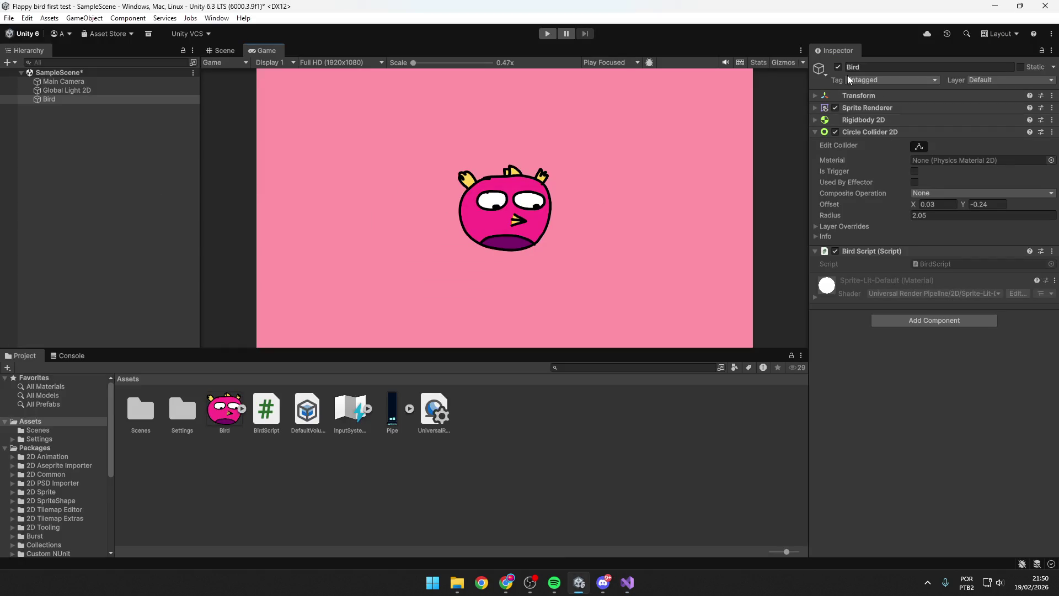
{"action": "key", "text": "alt+Tab"}
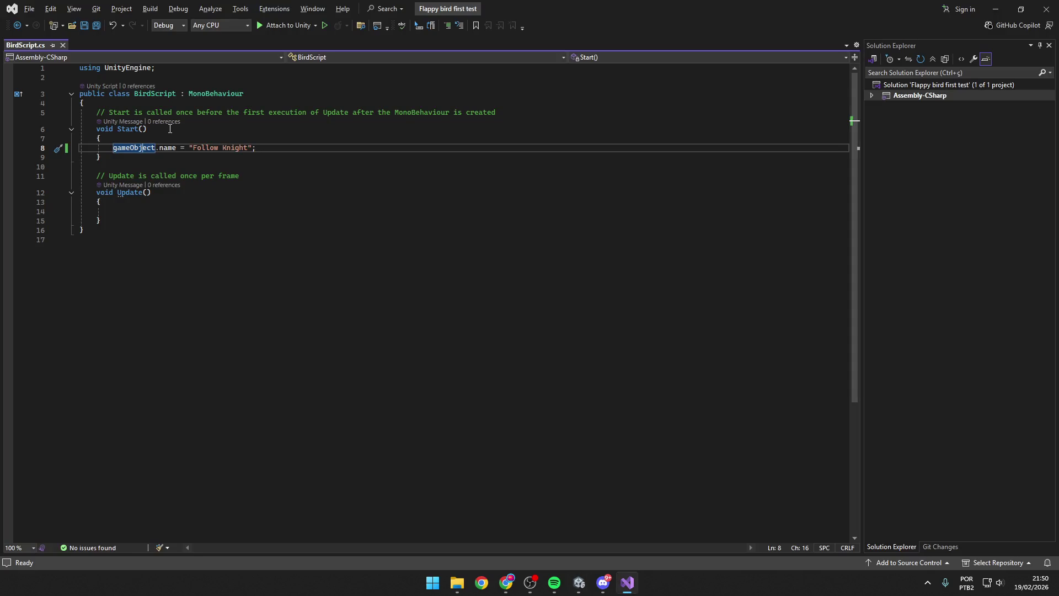
{"action": "left_click", "coordinate": [156, 146]}
{"action": "left_click", "coordinate": [292, 150]}
Step: Save BirdScript, then delete the gameObject.name = "Follow Knight" line
{"action": "key", "text": "ctrl+s"}
{"action": "key", "text": "alt+Tab"}
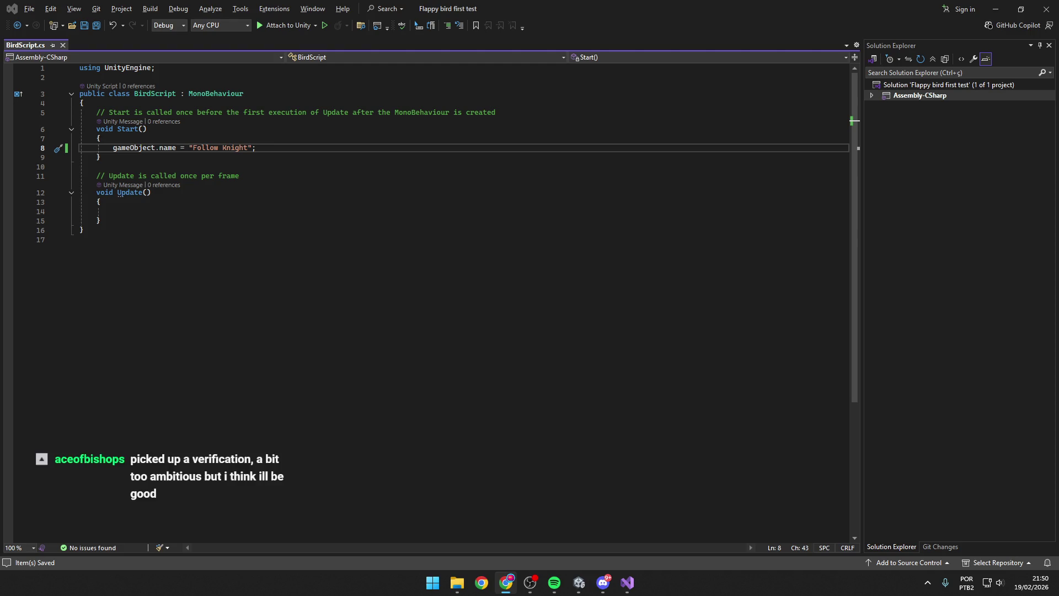
{"action": "left_click_drag", "start_coordinate": [260, 147], "coordinate": [71, 149]}
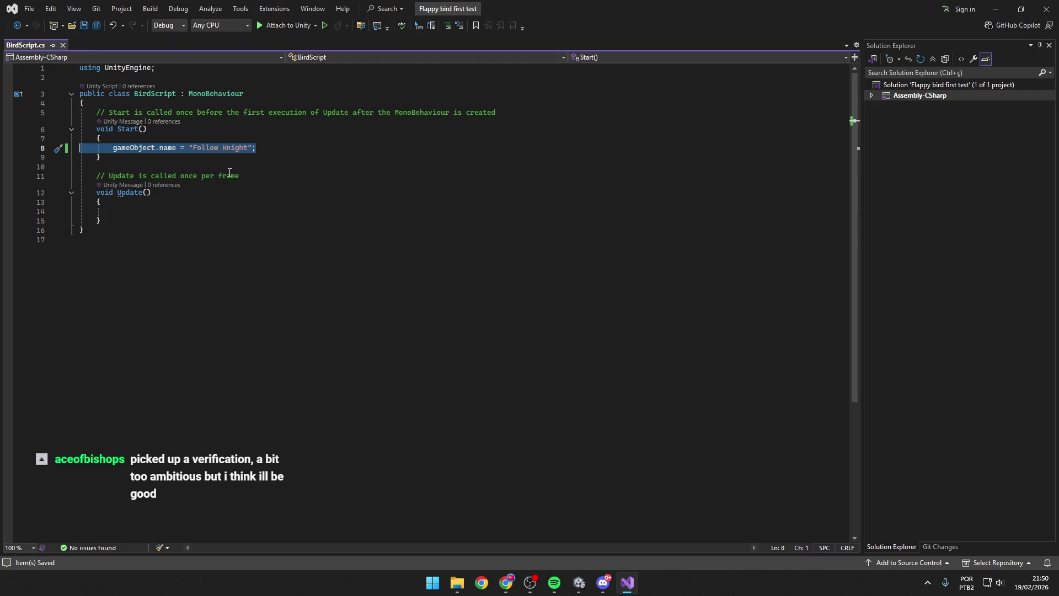
{"action": "key", "text": "Delete"}
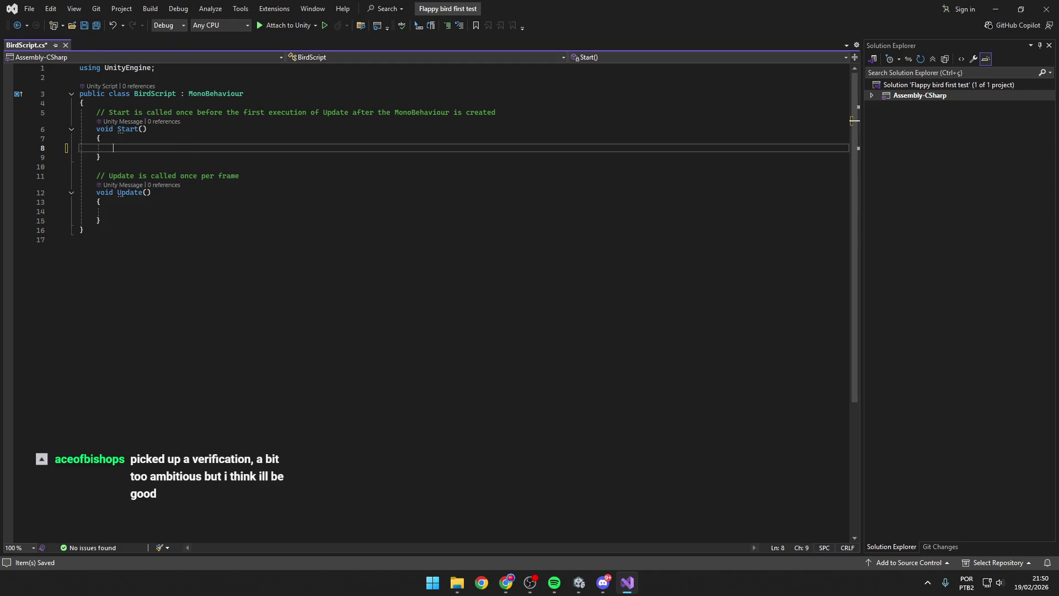
Step: Undo the deletion, remove the gameObject.name line again, and switch to Unity
{"action": "key", "text": "alt+Tab"}
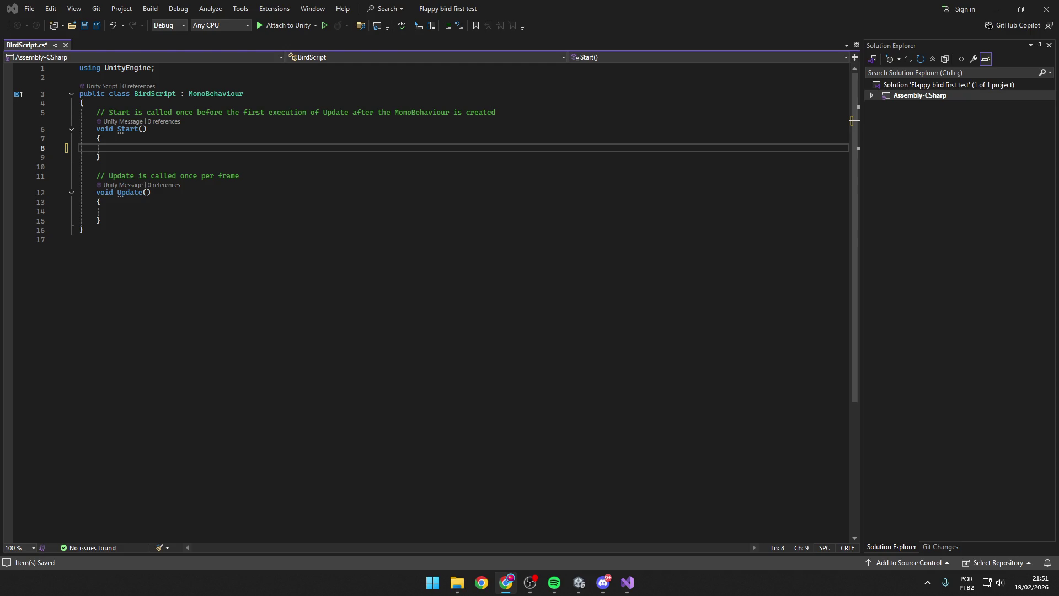
{"action": "left_click", "coordinate": [128, 146]}
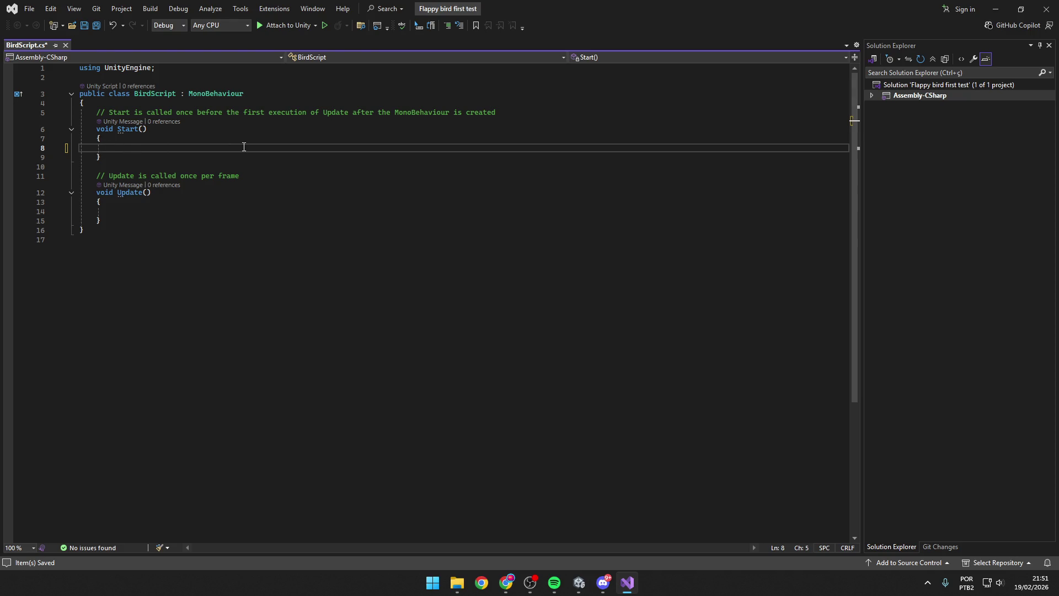
{"action": "key", "text": "ctrl+z"}
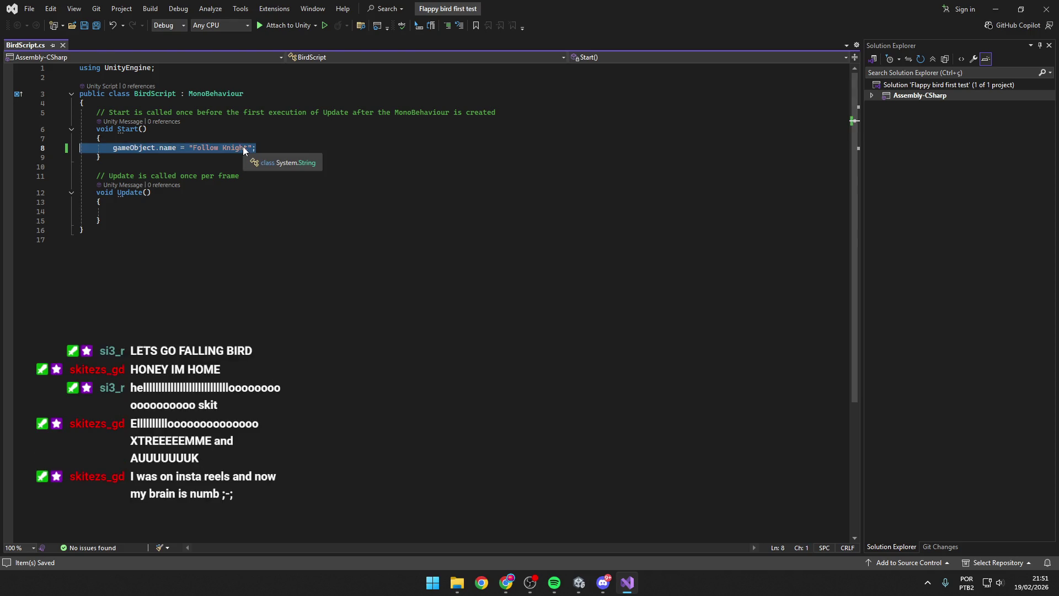
{"action": "left_click", "coordinate": [255, 148]}
{"action": "left_click_drag", "start_coordinate": [255, 148], "coordinate": [109, 150]}
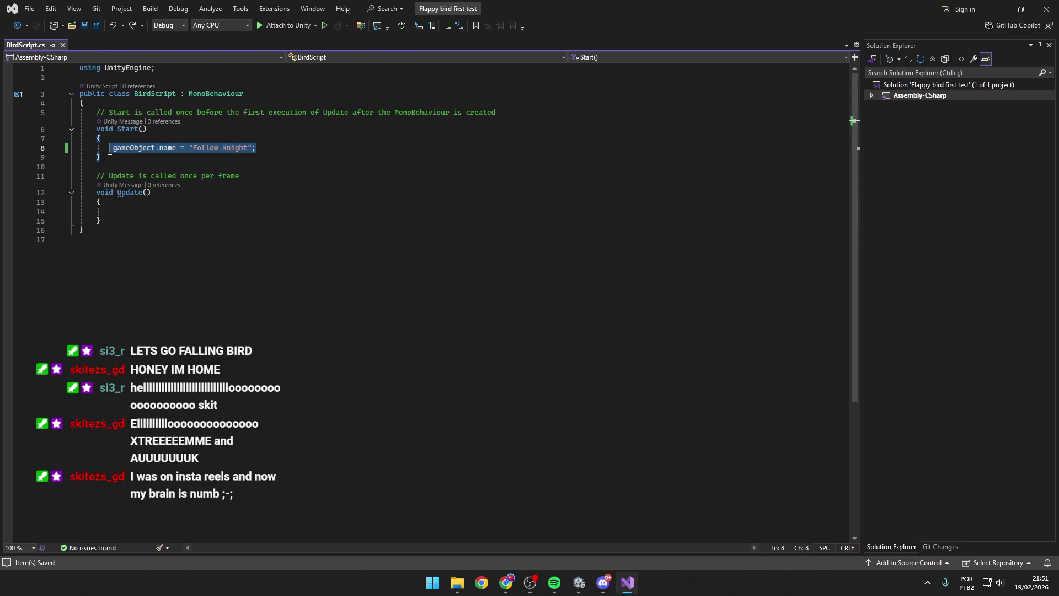
{"action": "key", "text": "End"}
{"action": "key", "text": "ctrl+shift+Left"}
{"action": "key", "text": "ctrl+shift+Left"}
{"action": "key", "text": "ctrl+shift+Left"}
{"action": "key", "text": "BackSpace"}
{"action": "left_click", "coordinate": [579, 582]}
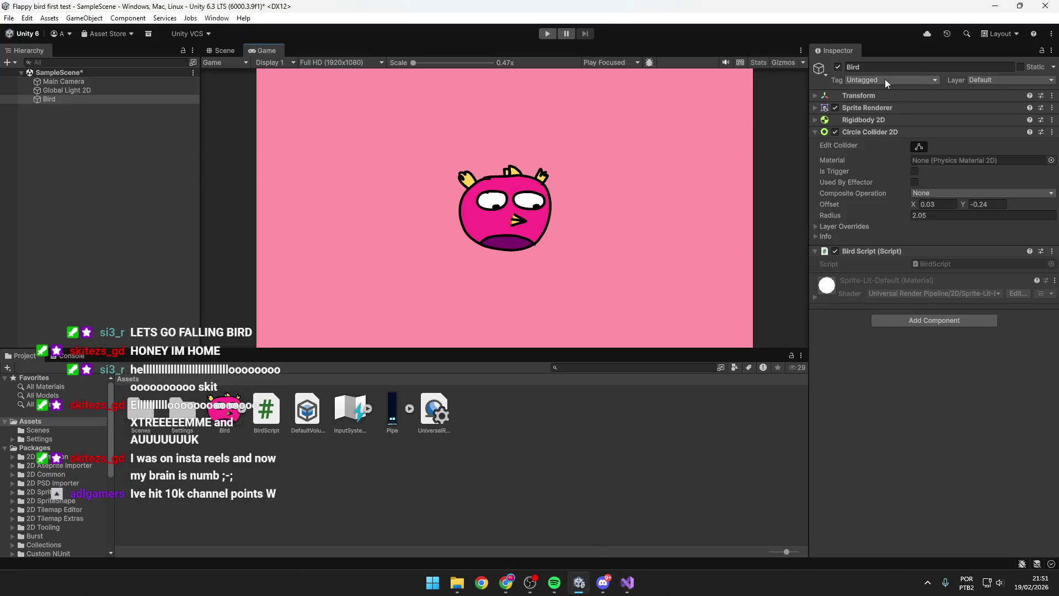
Step: Check the Bird's Tag list in the Inspector, then go back to Visual Studio
{"action": "left_click", "coordinate": [876, 80]}
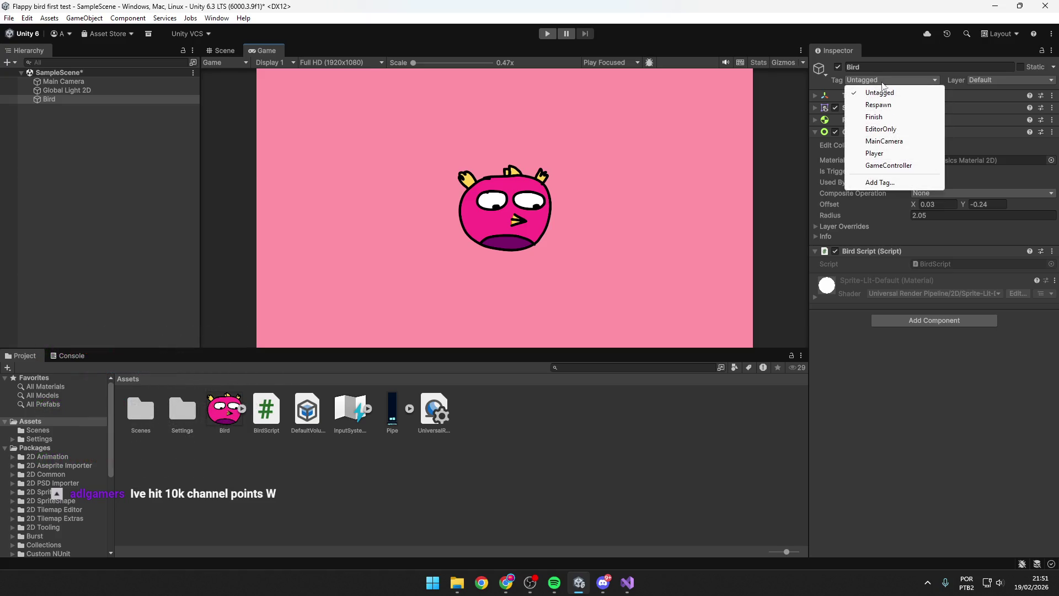
{"action": "key", "text": "alt+Tab"}
{"action": "key", "text": "alt+Tab"}
{"action": "key", "text": "alt+Tab"}
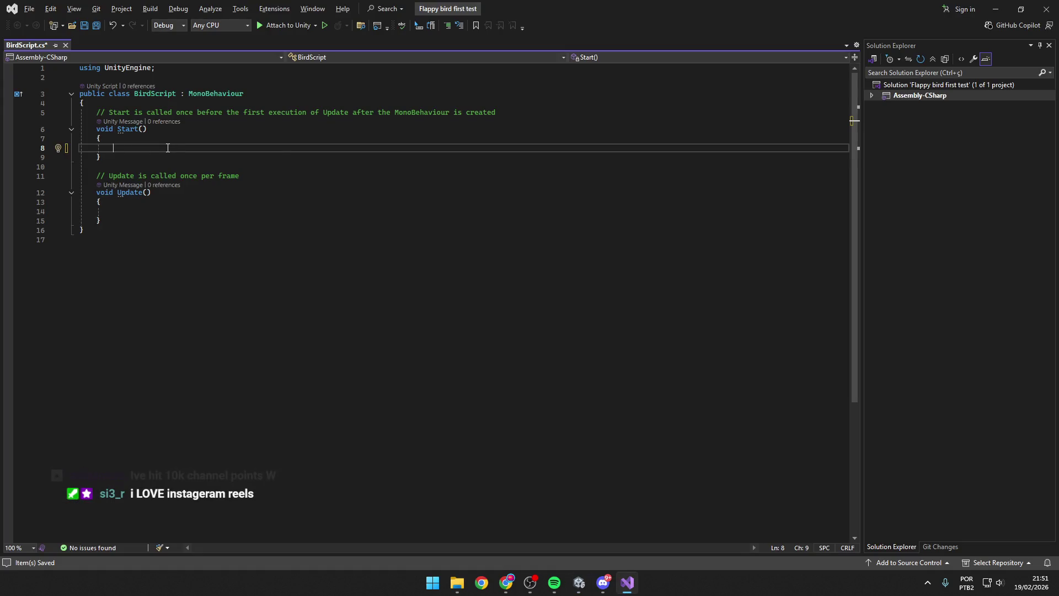
Step: Type gameObject.tag on line 8, picking tag from the IntelliSense member list
{"action": "type", "text": "gameO"}
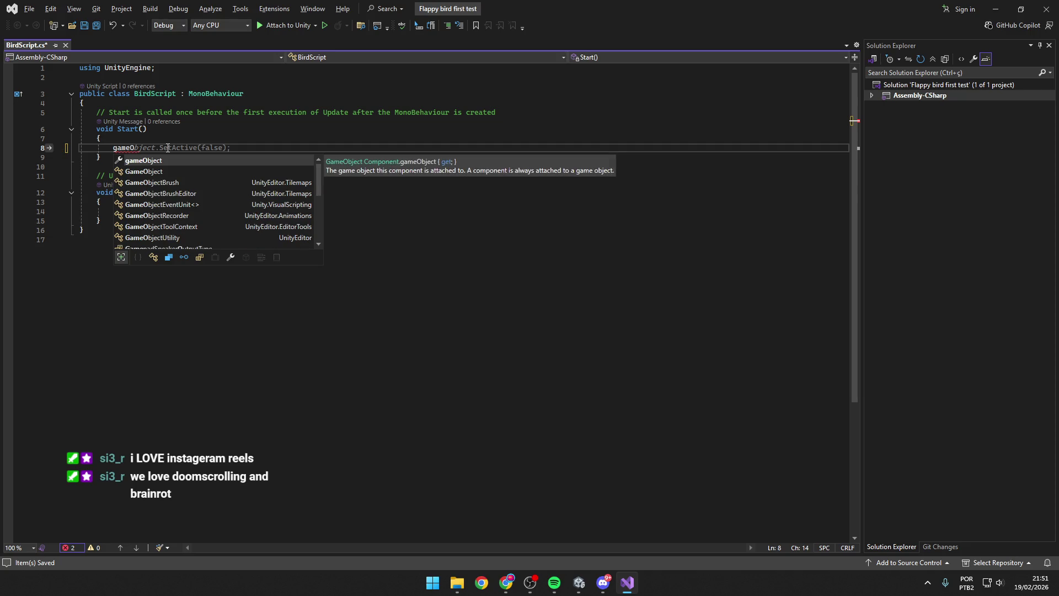
{"action": "key", "text": "Tab"}
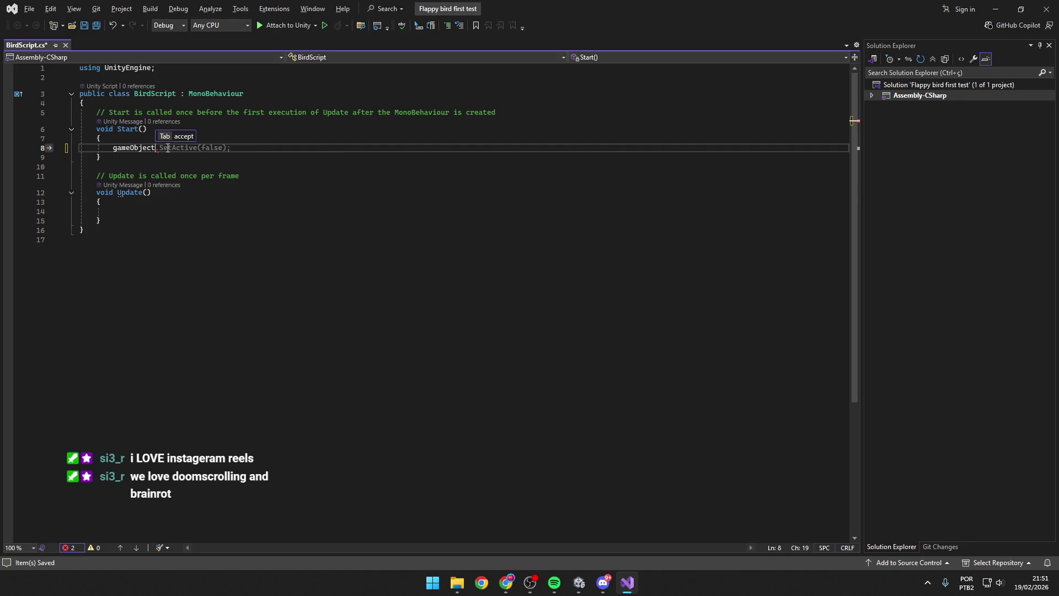
{"action": "type", "text": "."}
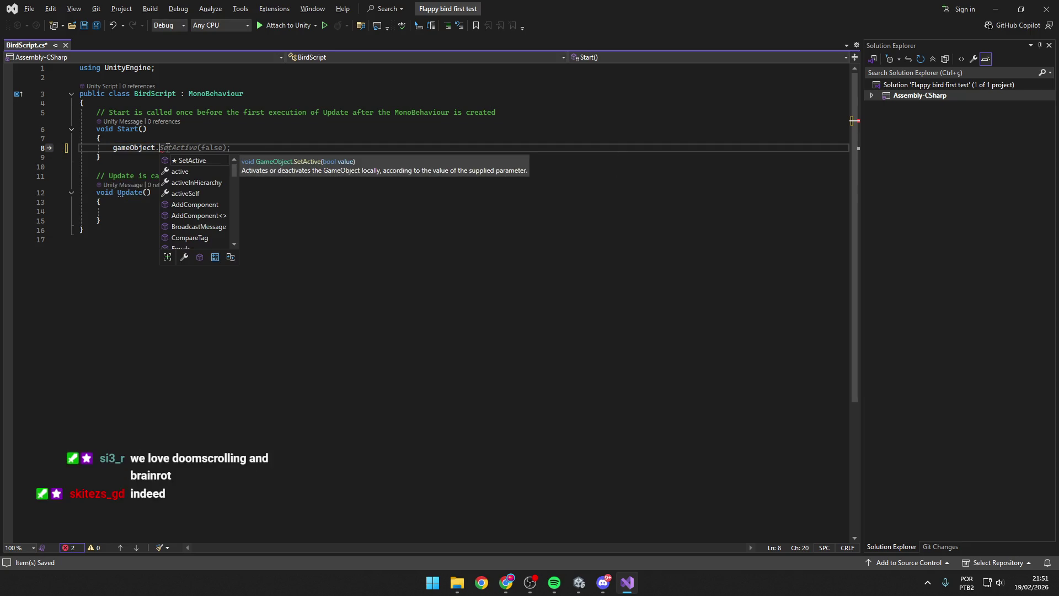
{"action": "scroll", "coordinate": [201, 197], "scroll_direction": "down", "scroll_amount": 6}
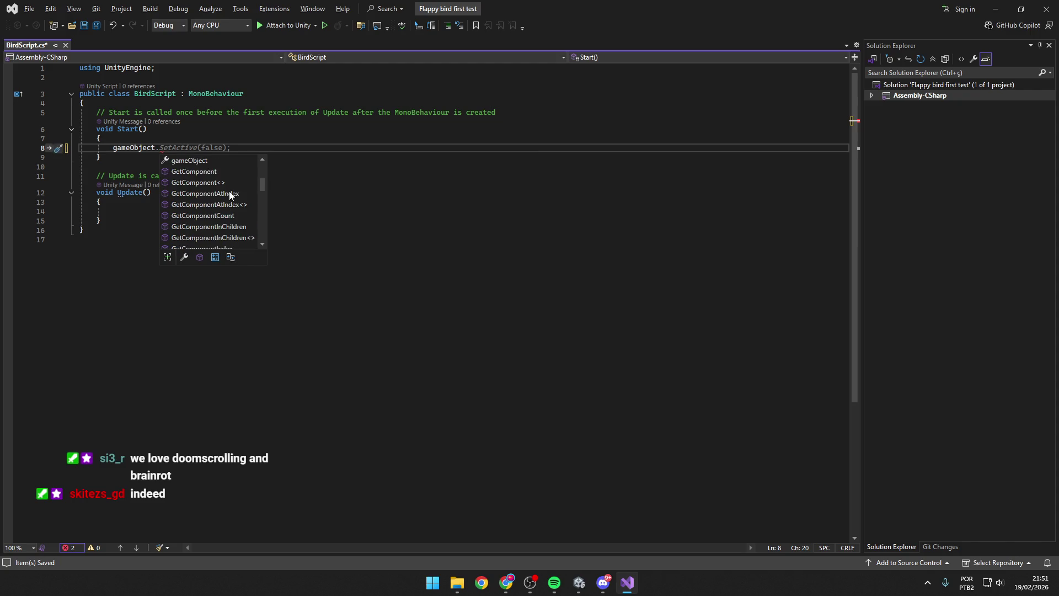
{"action": "scroll", "coordinate": [228, 196], "scroll_direction": "down", "scroll_amount": 8}
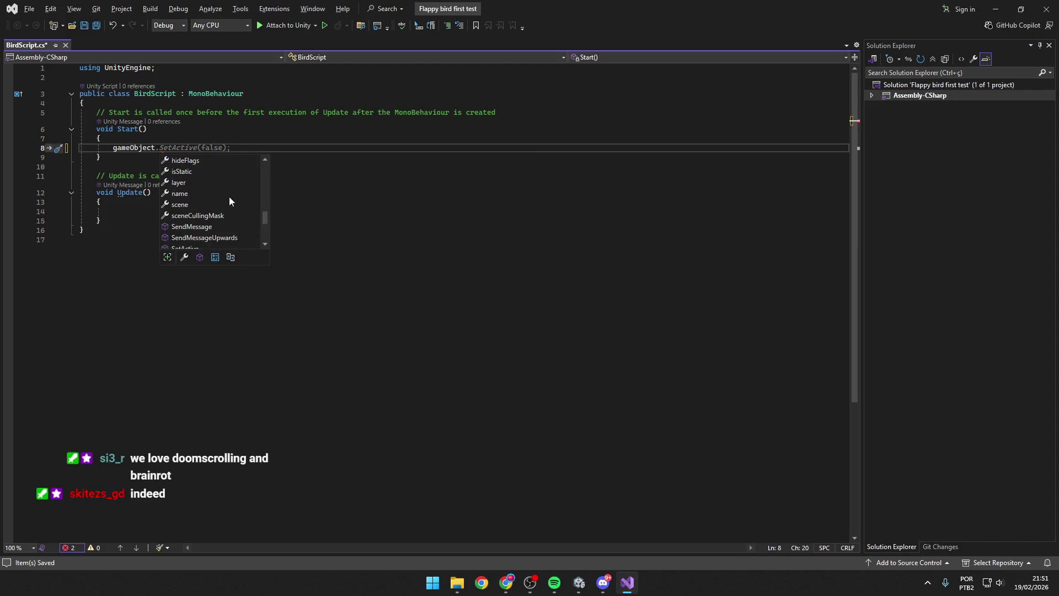
{"action": "left_click", "coordinate": [191, 172]}
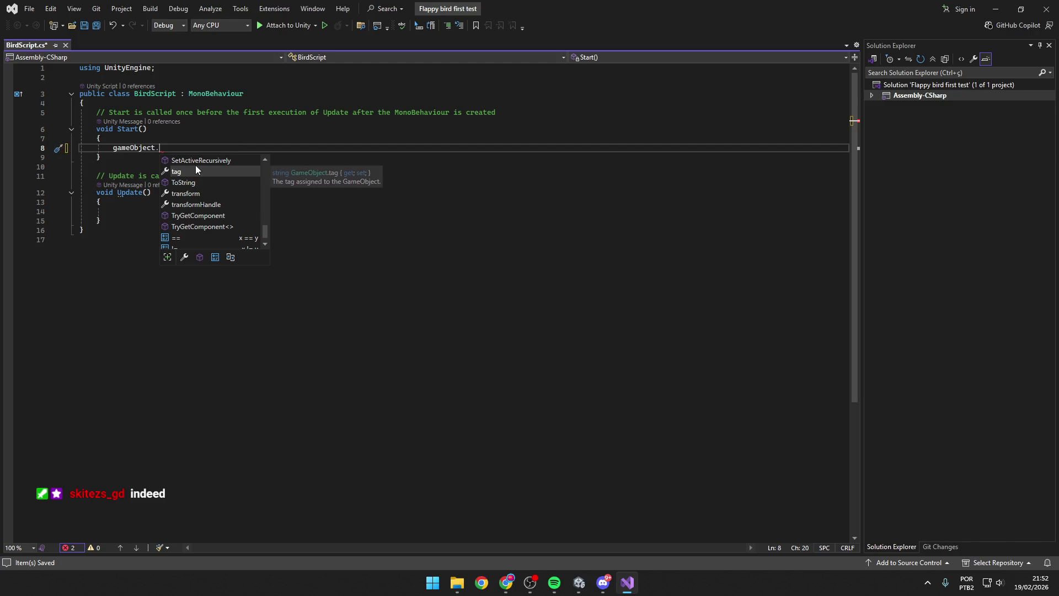
{"action": "double_click", "coordinate": [193, 171]}
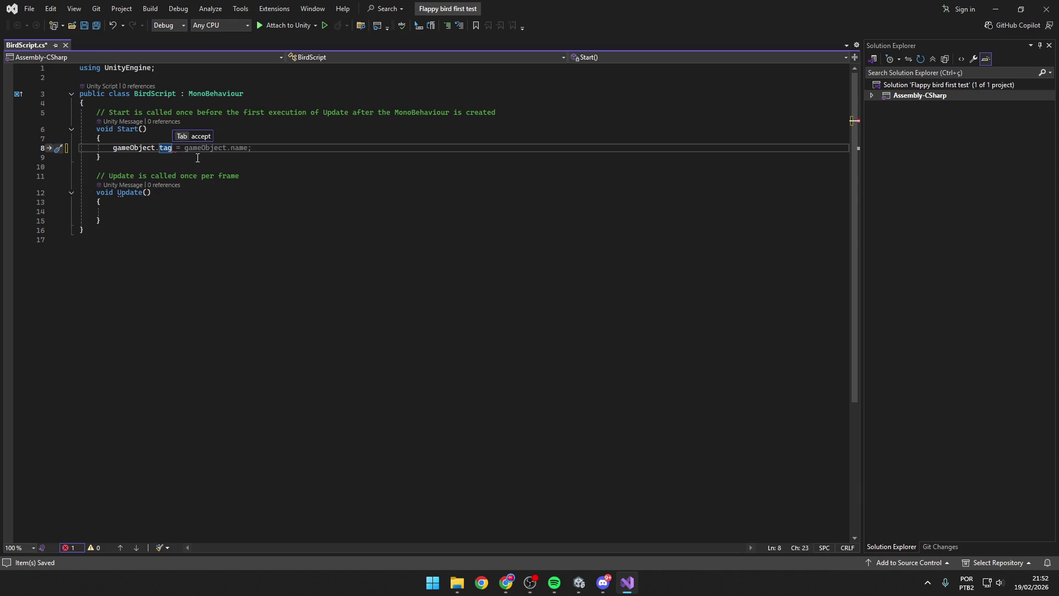
Step: Assign "Test Tag" to gameObject.tag, save the script, and return to Unity
{"action": "key", "text": "Tab"}
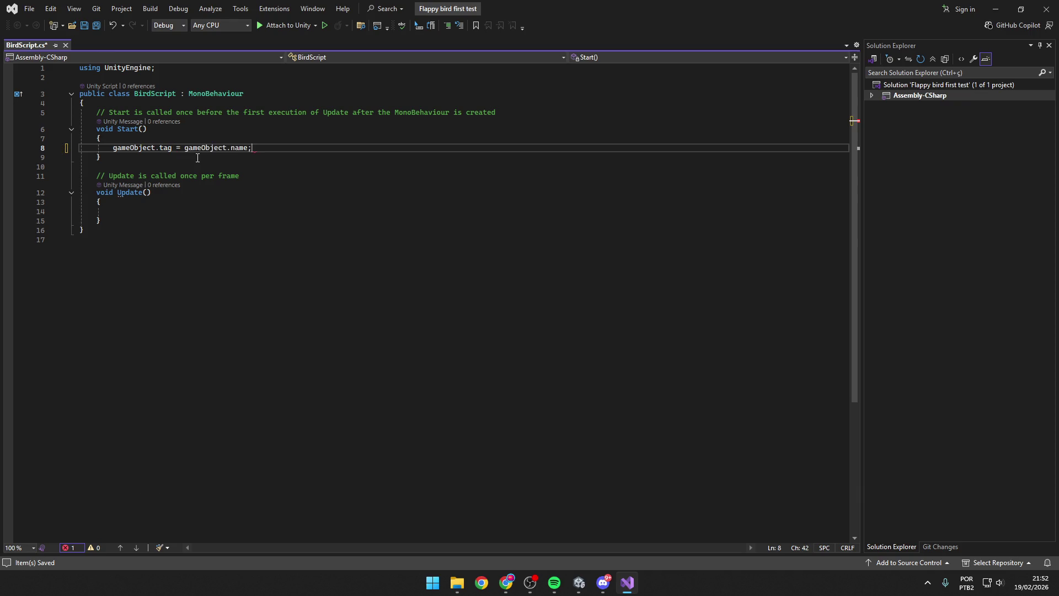
{"action": "key", "text": "BackSpace"}
{"action": "key", "text": "BackSpace"}
{"action": "key", "text": "BackSpace"}
{"action": "type", "text": "\""}
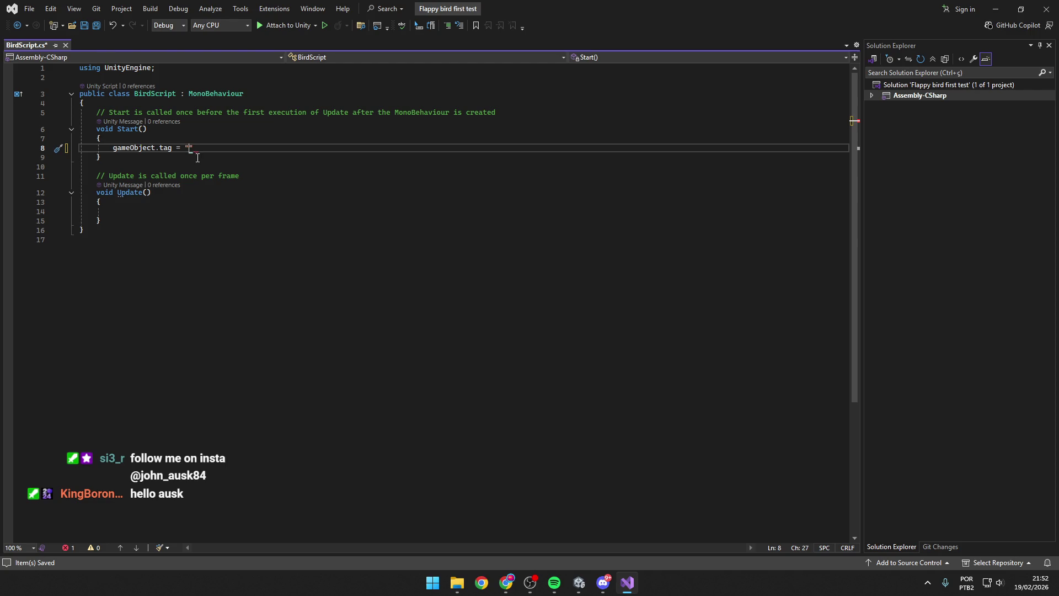
{"action": "type", "text": "Test Tag"}
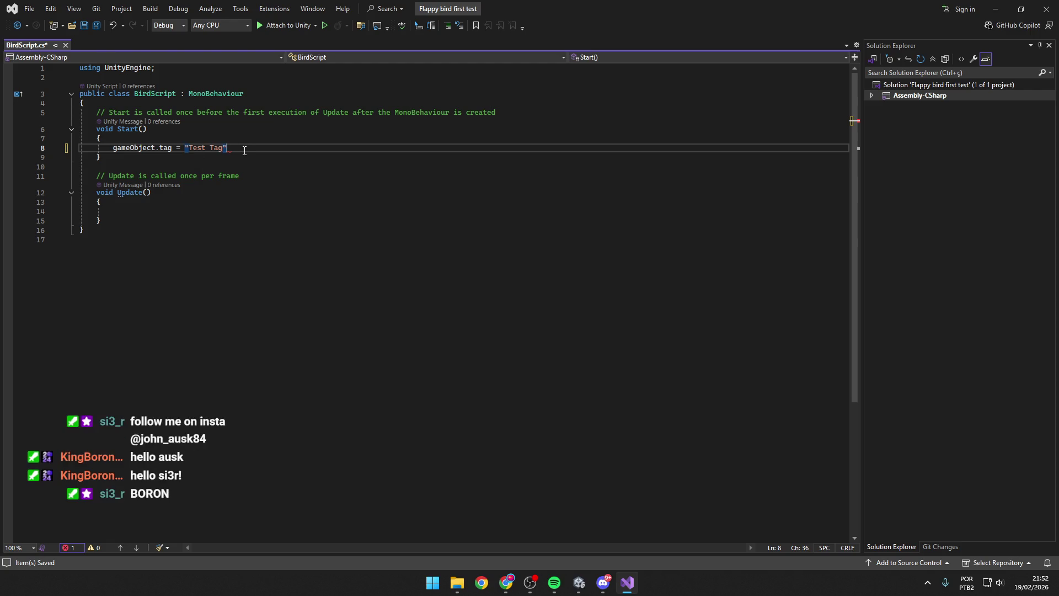
{"action": "type", "text": "\";"}
{"action": "key", "text": "ctrl+s"}
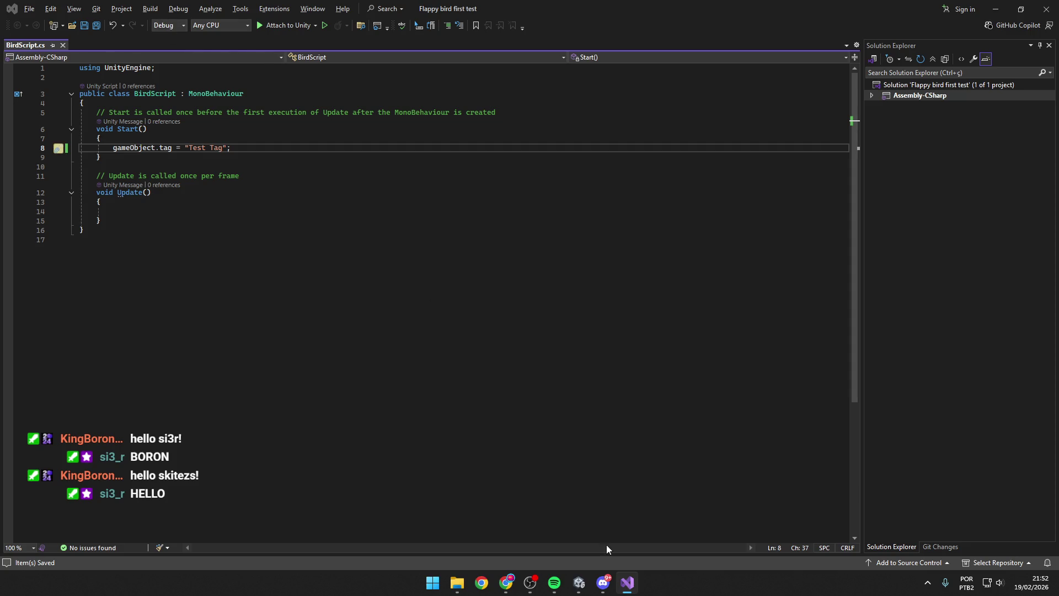
{"action": "mouse_move", "coordinate": [578, 583]}
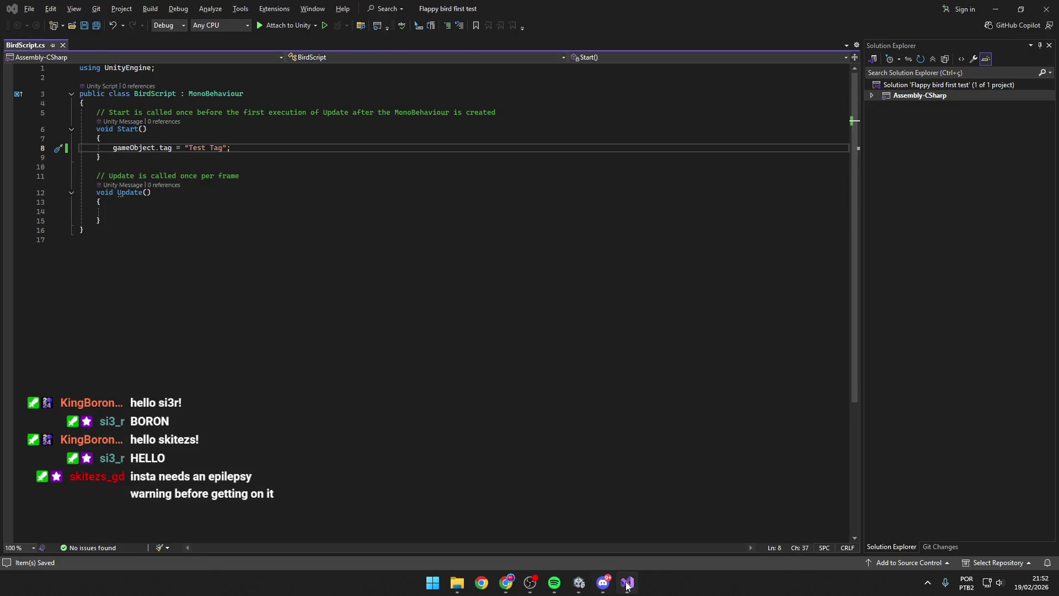
{"action": "left_click", "coordinate": [581, 584]}
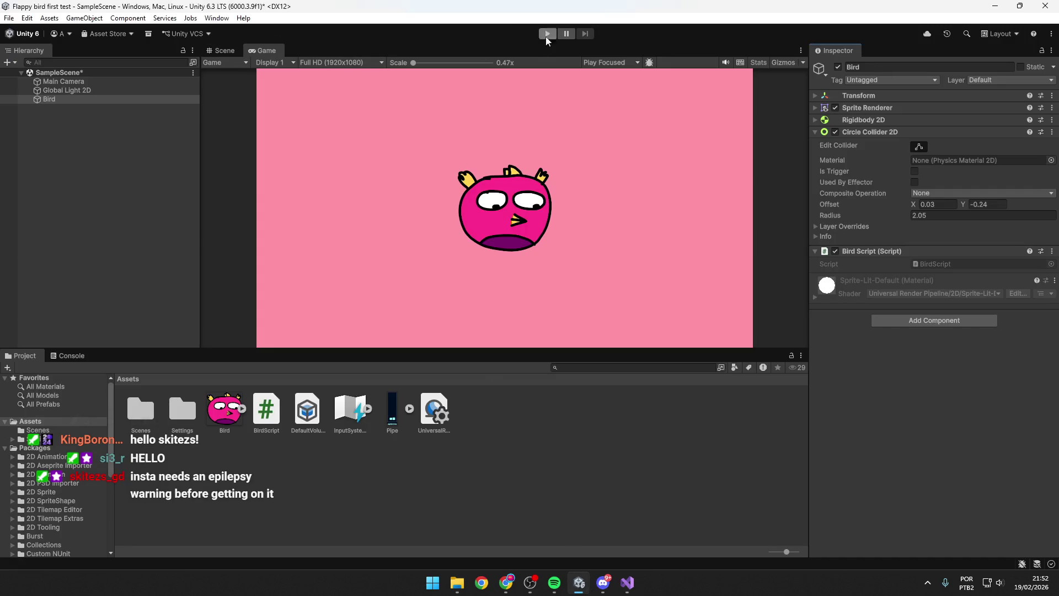
Step: Check the bird's Tag list, play the scene to get the 'Test Tag is not defined' error, then stop
{"action": "left_click", "coordinate": [624, 583]}
{"action": "left_click", "coordinate": [579, 584]}
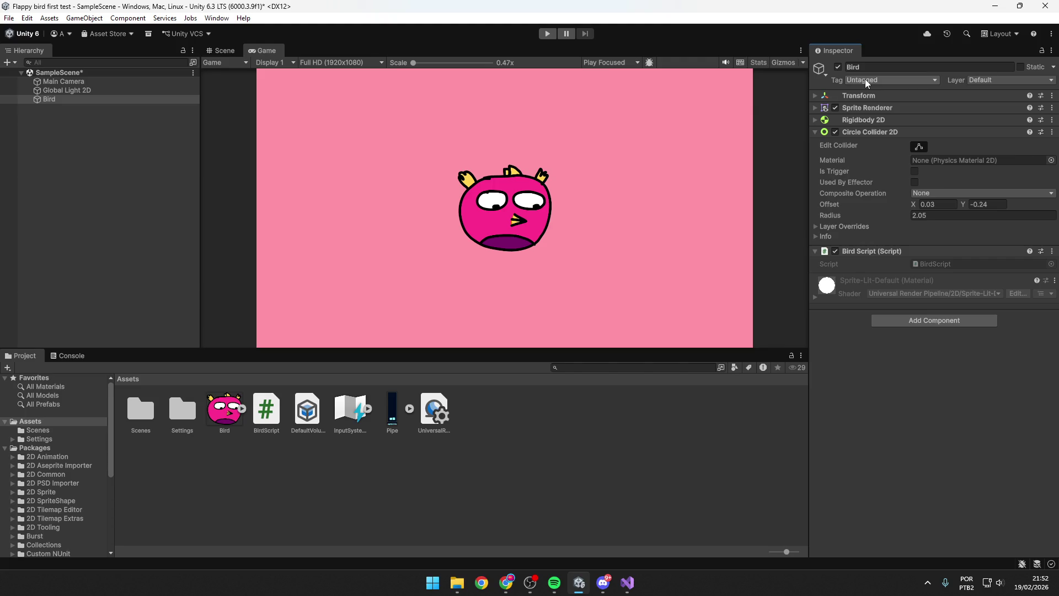
{"action": "left_click", "coordinate": [869, 80]}
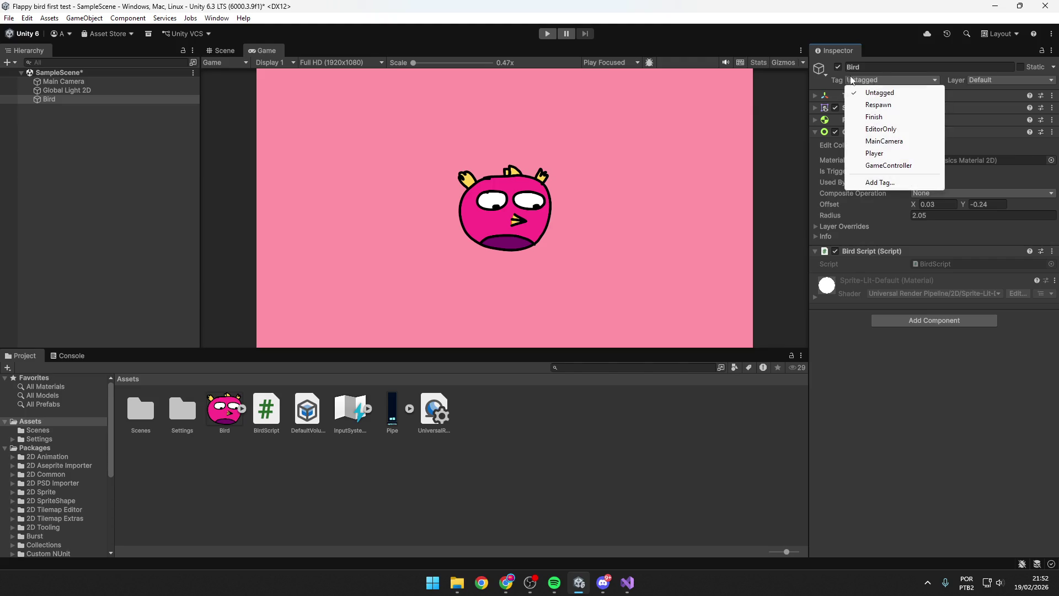
{"action": "left_click", "coordinate": [832, 82]}
{"action": "left_click", "coordinate": [857, 57]}
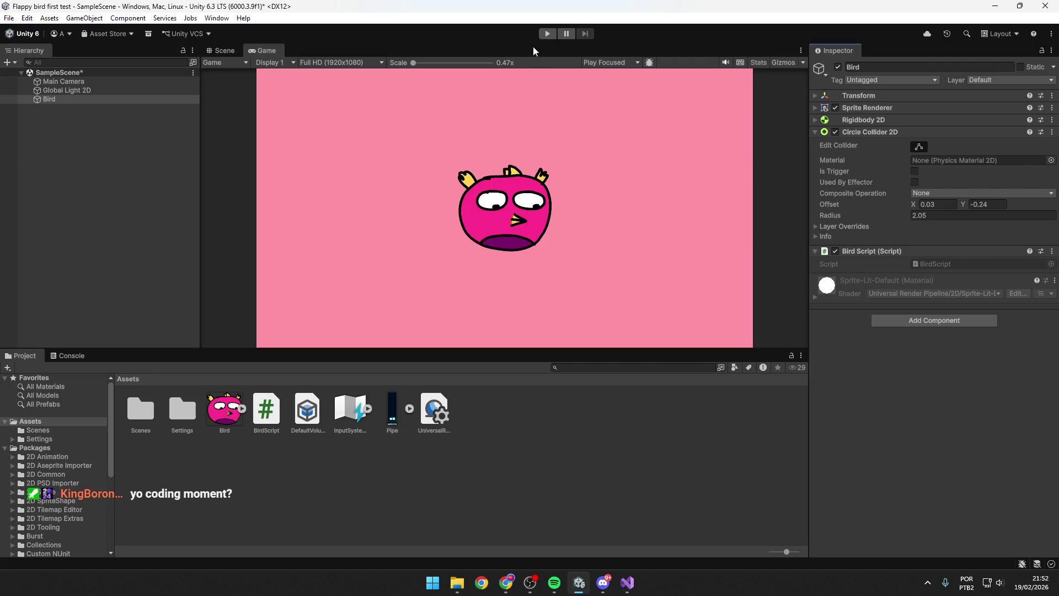
{"action": "left_click", "coordinate": [887, 80]}
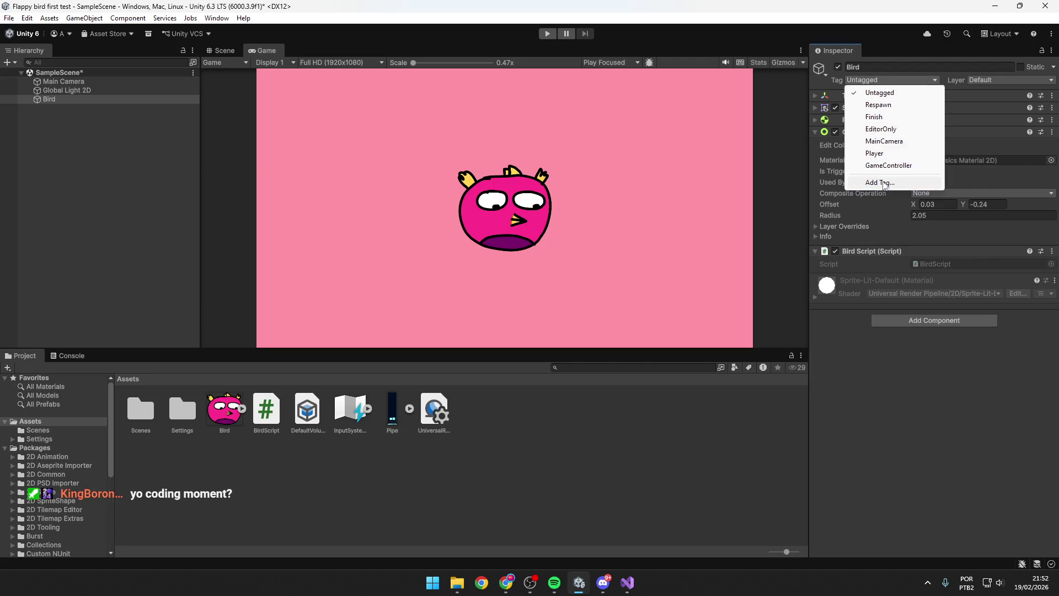
{"action": "left_click", "coordinate": [551, 35]}
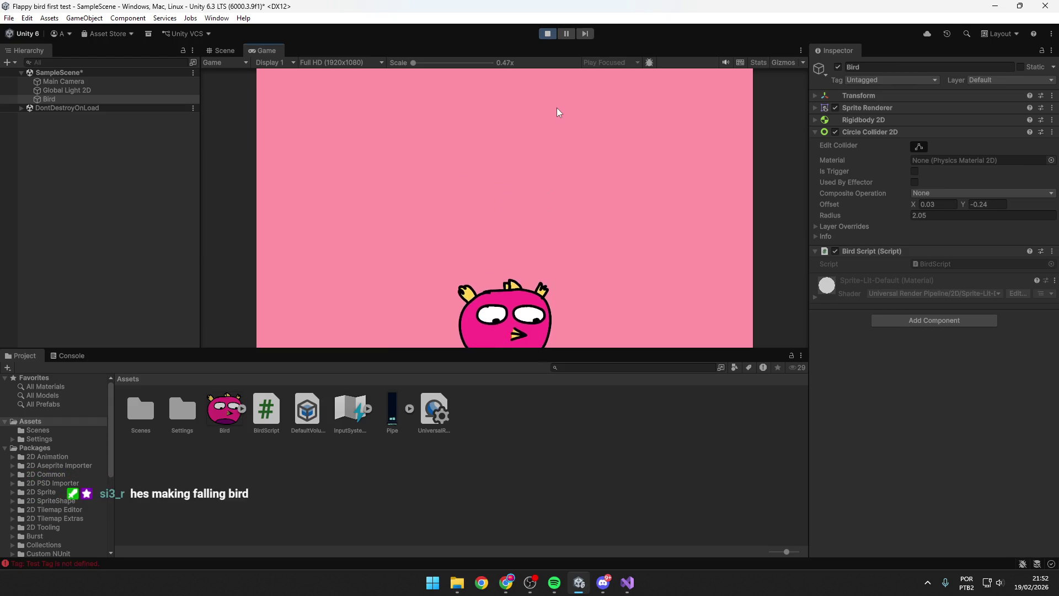
{"action": "left_click", "coordinate": [548, 35]}
{"action": "left_click", "coordinate": [889, 80]}
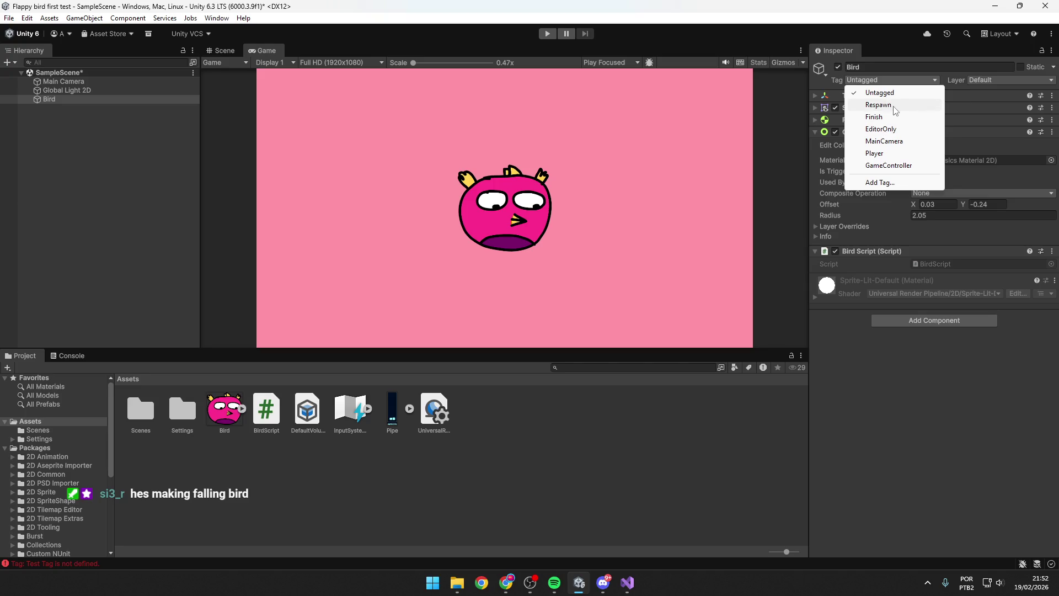
{"action": "key", "text": "alt+Tab"}
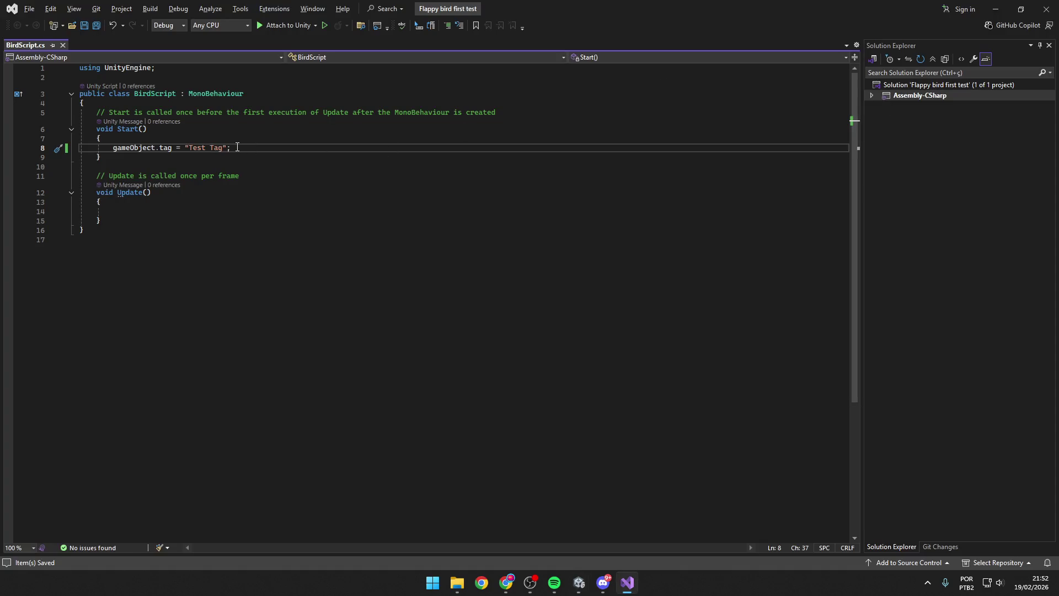
Step: Replace "Test Tag" with gameObject.name on line 8, save, and bring Unity to the front
{"action": "left_click_drag", "start_coordinate": [227, 147], "coordinate": [186, 150]}
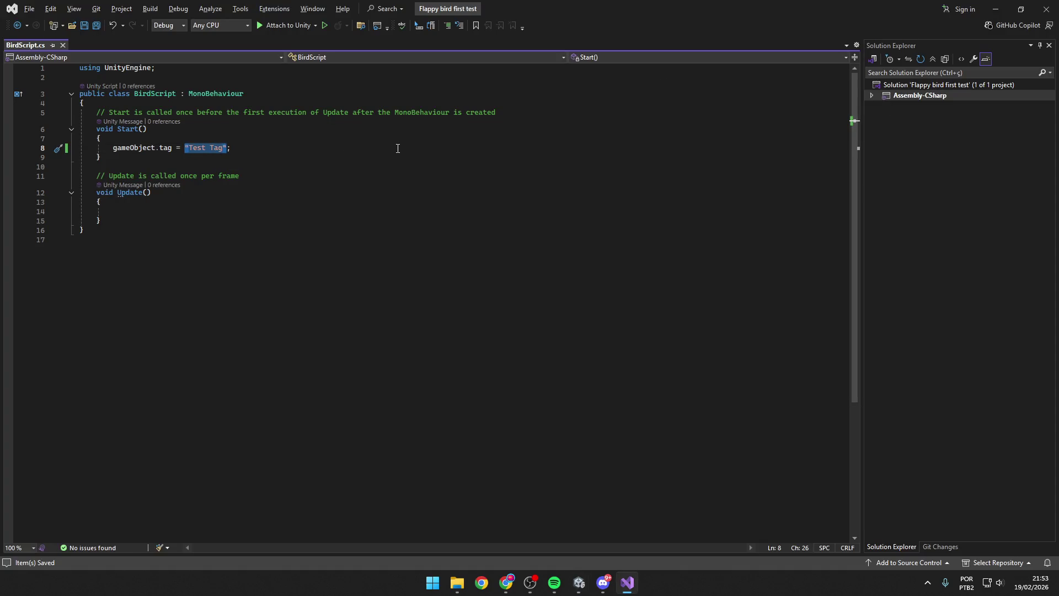
{"action": "key", "text": "Delete"}
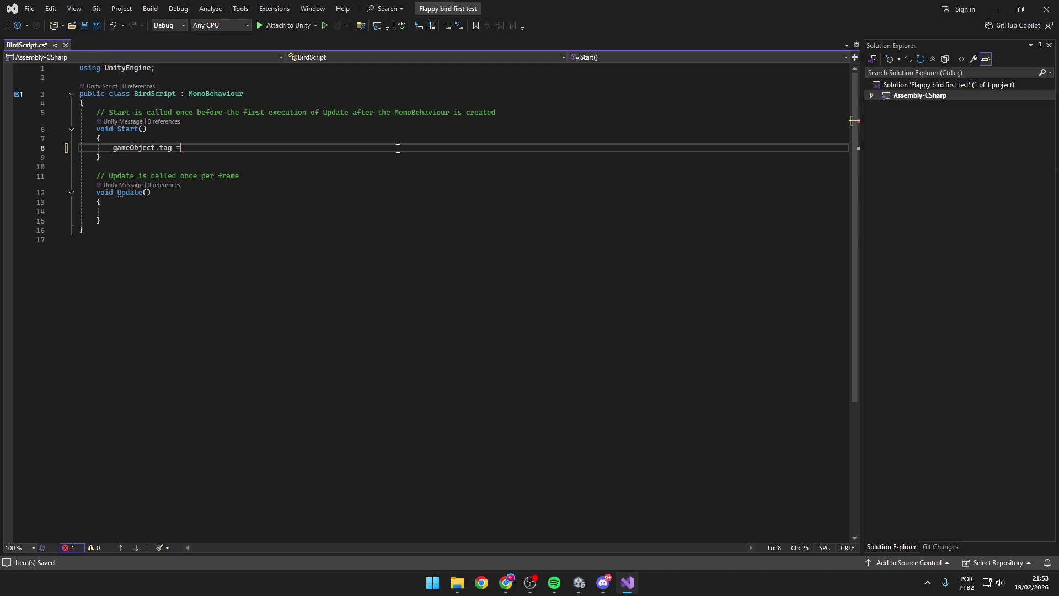
{"action": "type", "text": "= gameObject.name;"}
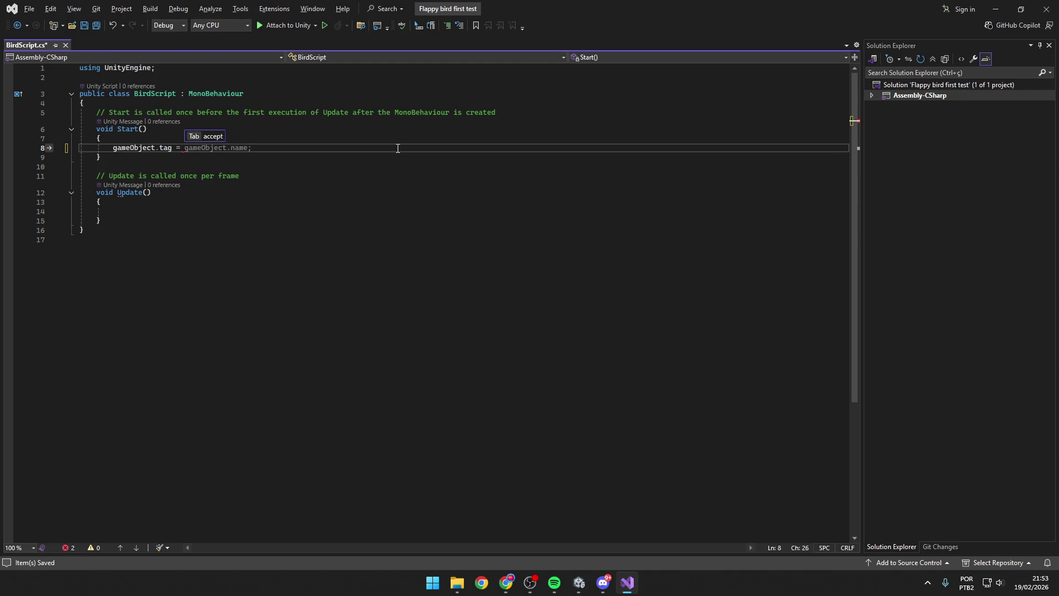
{"action": "key", "text": "ctrl+s"}
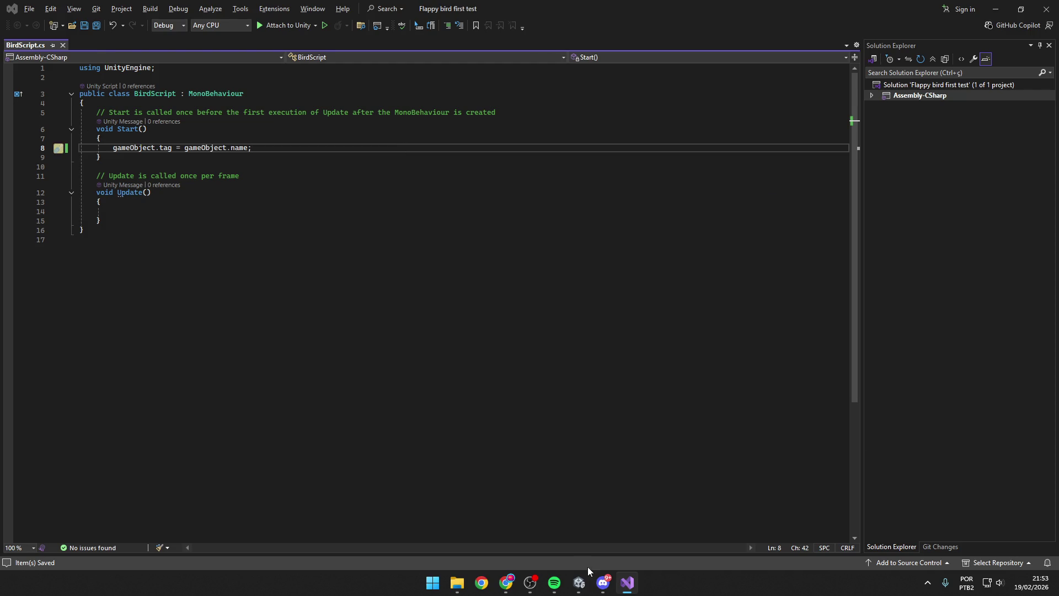
{"action": "mouse_move", "coordinate": [579, 582]}
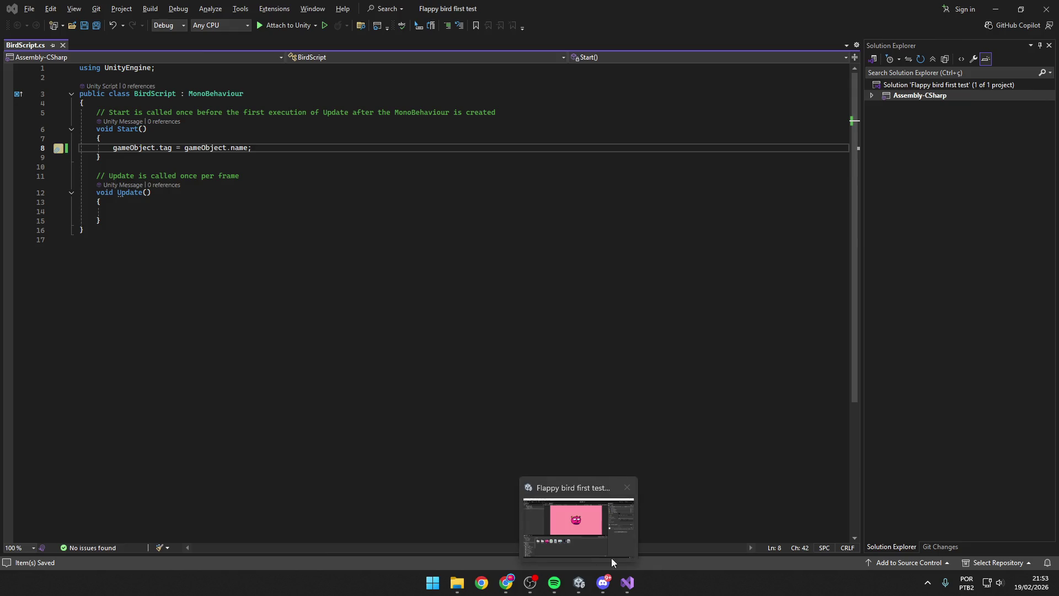
{"action": "left_click", "coordinate": [568, 531]}
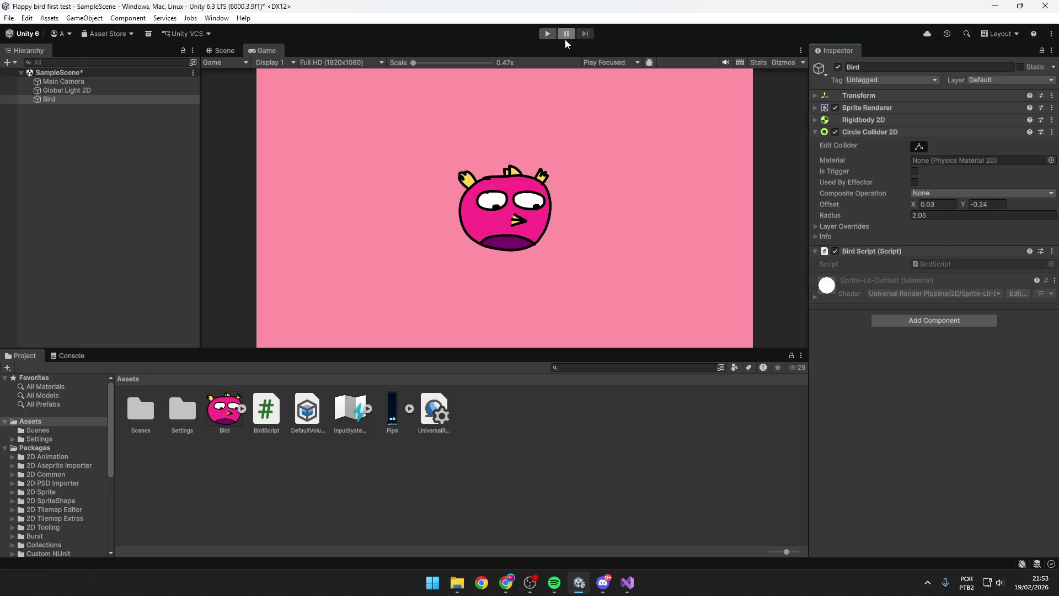
Step: Play-test the scene, which logs 'Tag: Bird is not defined' while the bird stays Untagged, then select gameObject.name in the script
{"action": "left_click", "coordinate": [546, 34]}
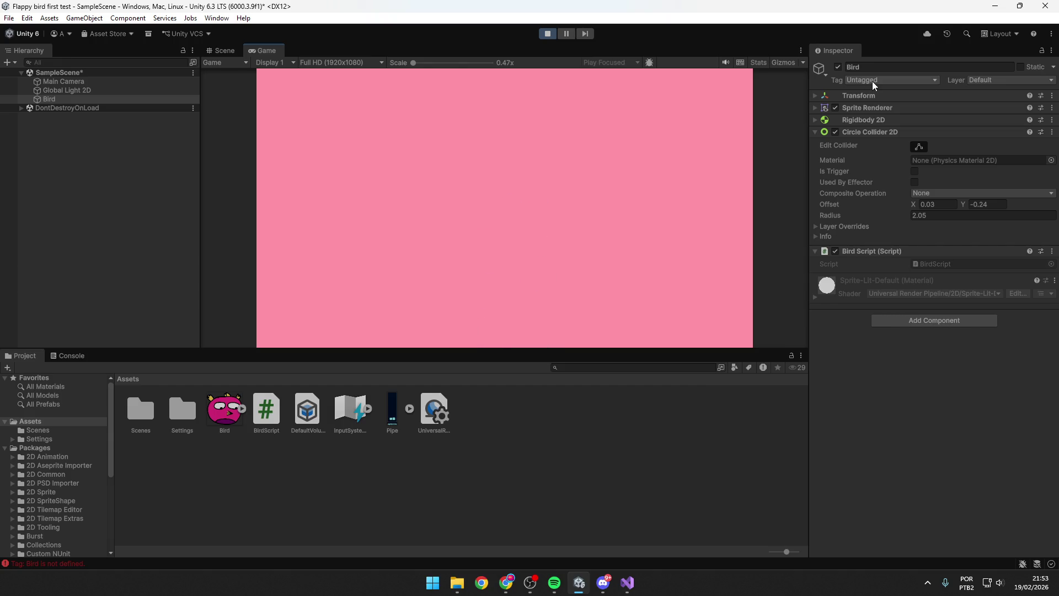
{"action": "left_click", "coordinate": [876, 81]}
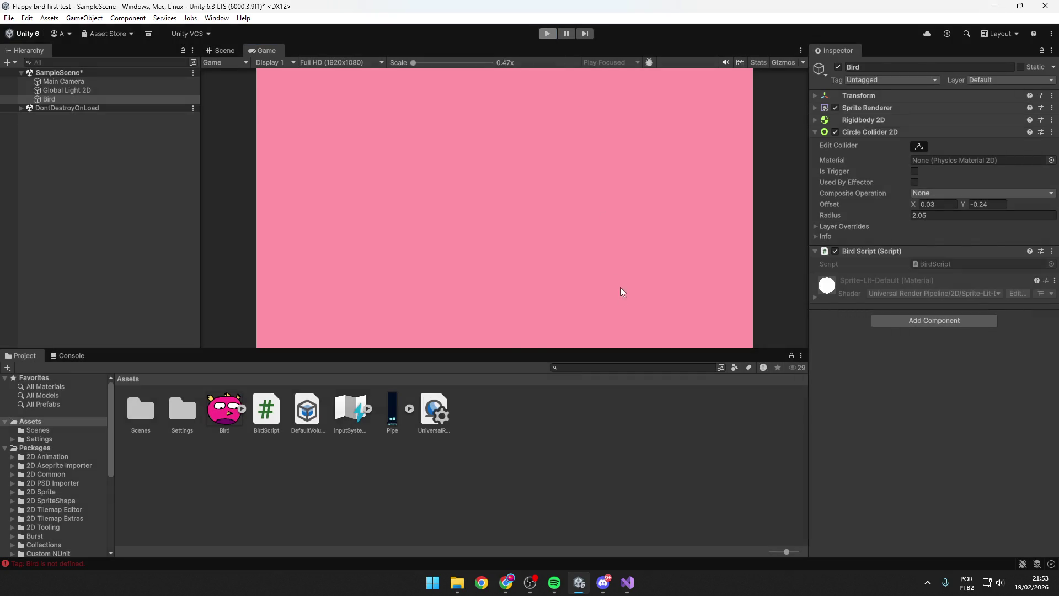
{"action": "left_click", "coordinate": [628, 582]}
{"action": "left_click_drag", "start_coordinate": [258, 152], "coordinate": [187, 150]}
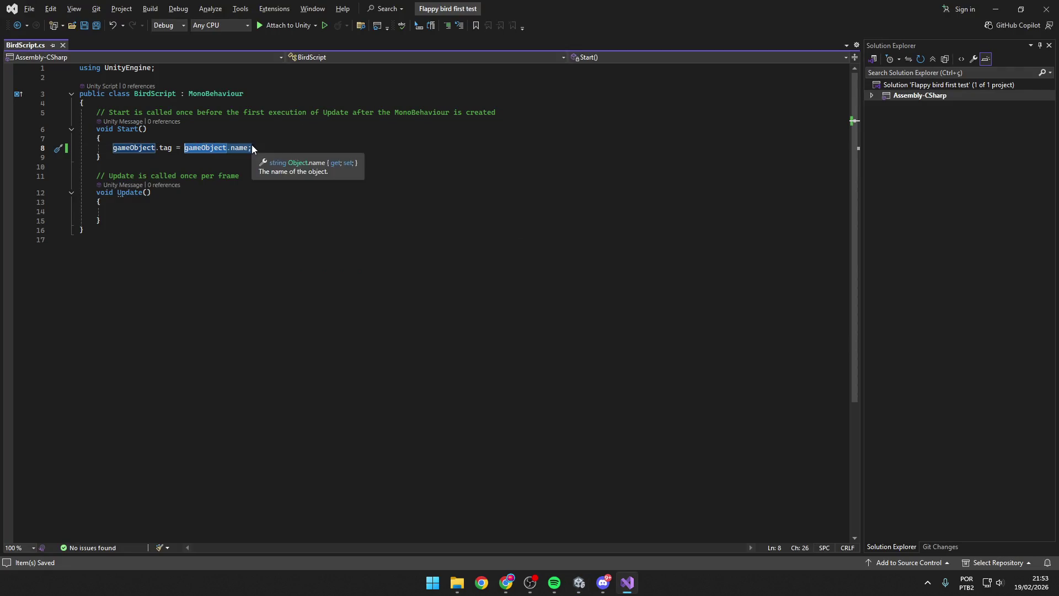
Step: Rewrite line 8 as gameObject.name = "This is a name"; and save BirdScript
{"action": "key", "text": "Delete"}
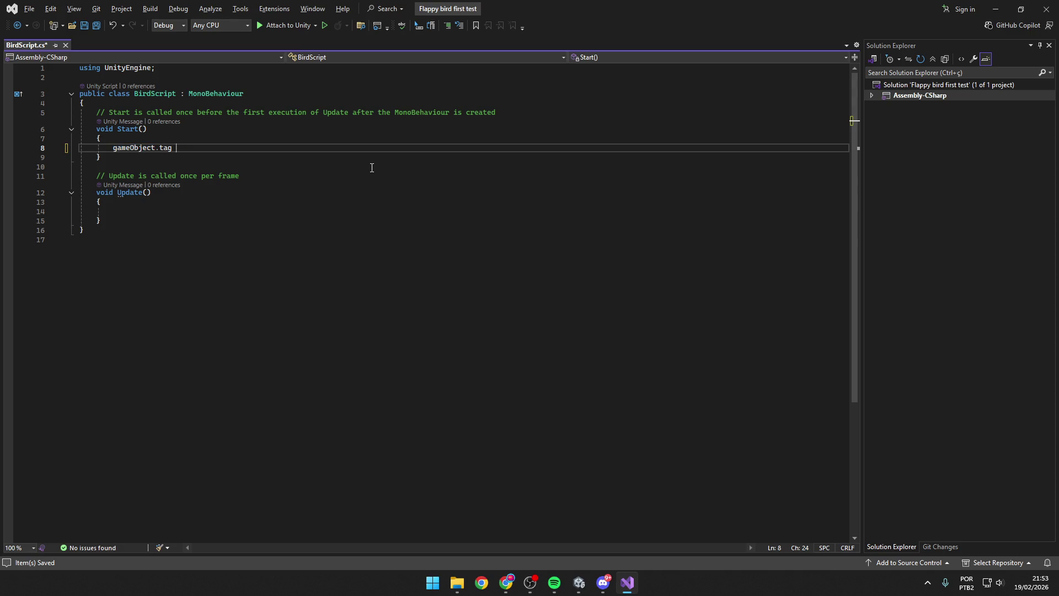
{"action": "key", "text": "BackSpace"}
{"action": "type", "text": "game"}
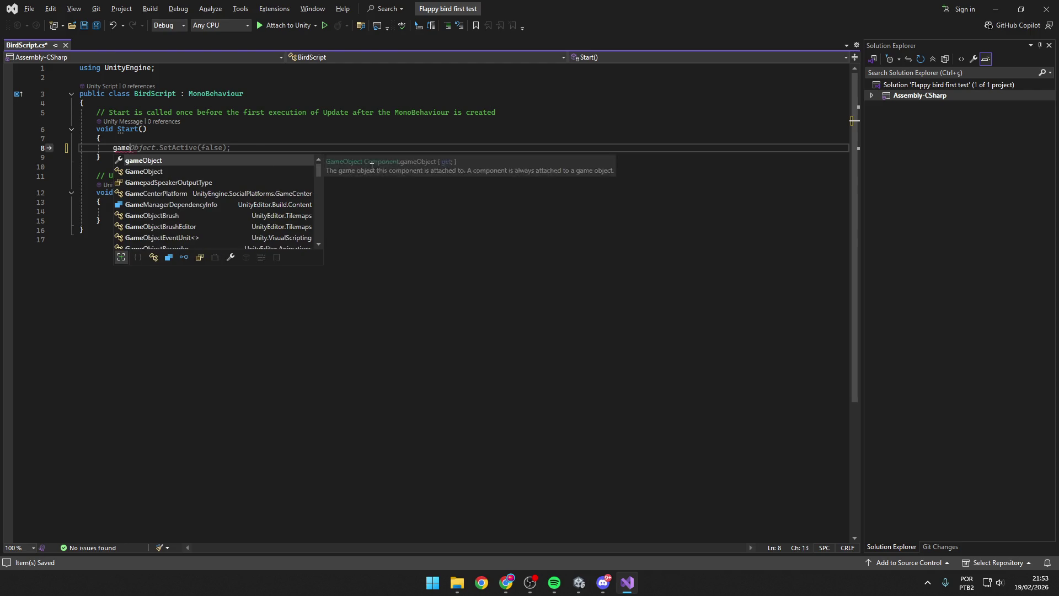
{"action": "key", "text": "Tab"}
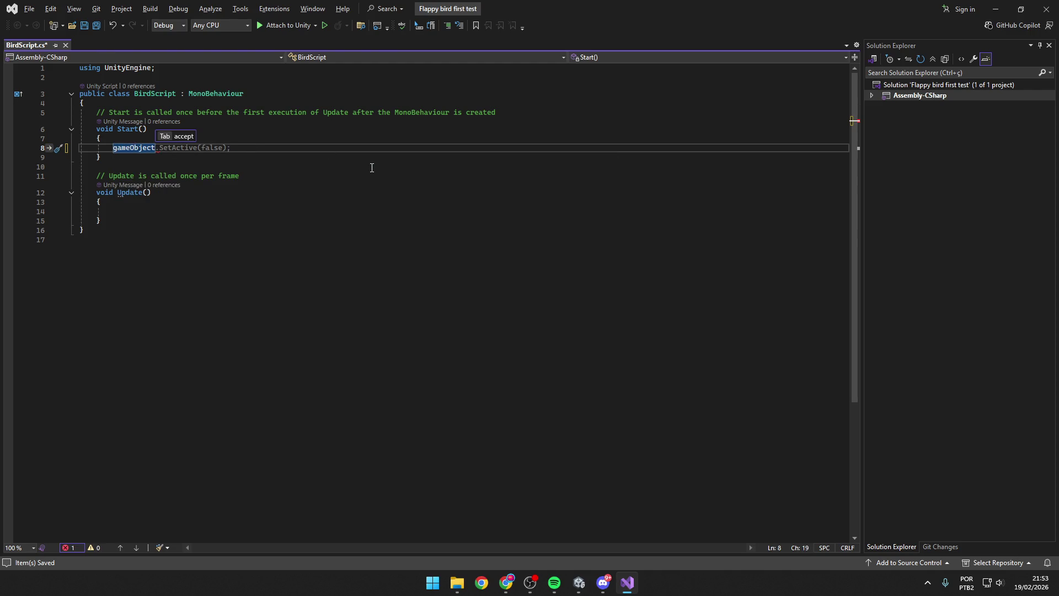
{"action": "type", "text": ".name = \""}
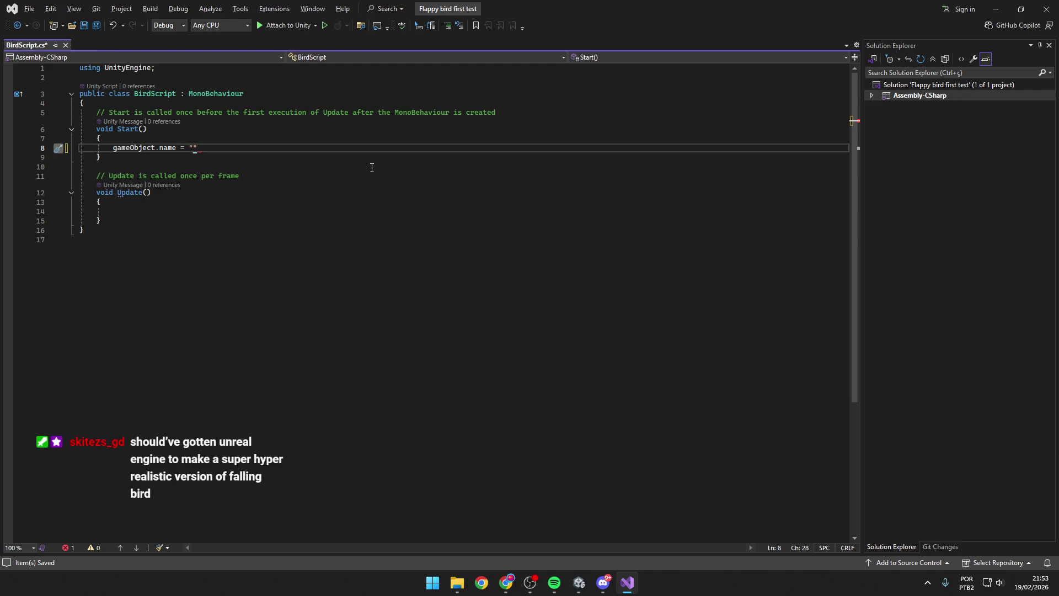
{"action": "type", "text": "This is a name"}
{"action": "type", "text": "\""}
{"action": "key", "text": "ctrl+s"}
{"action": "key", "text": "alt+Tab"}
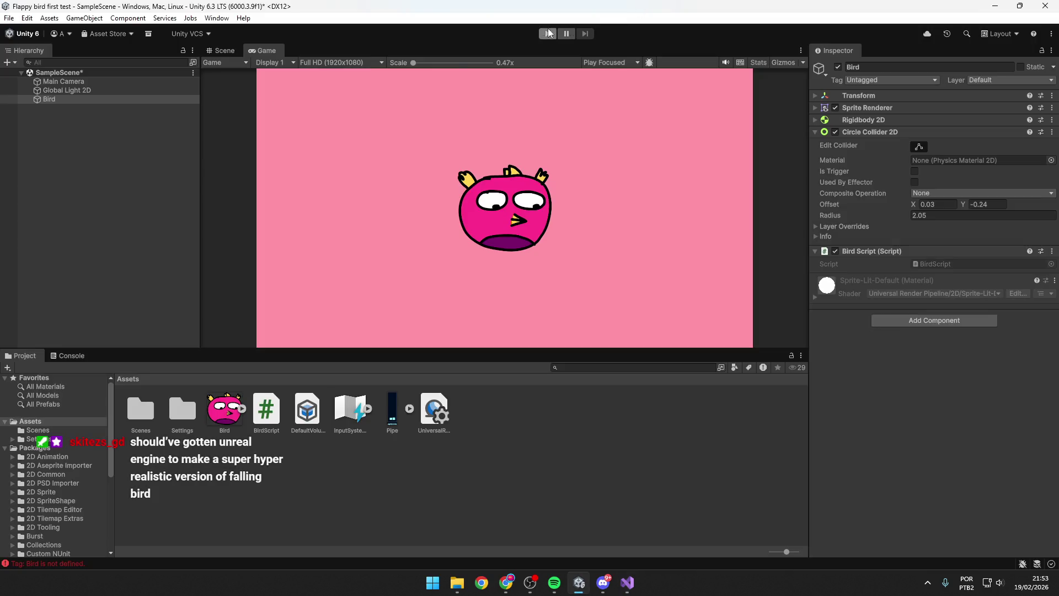
Step: Stop play mode in Unity and return to the Scene view
{"action": "key", "text": "alt+Tab"}
{"action": "key", "text": "alt+Tab"}
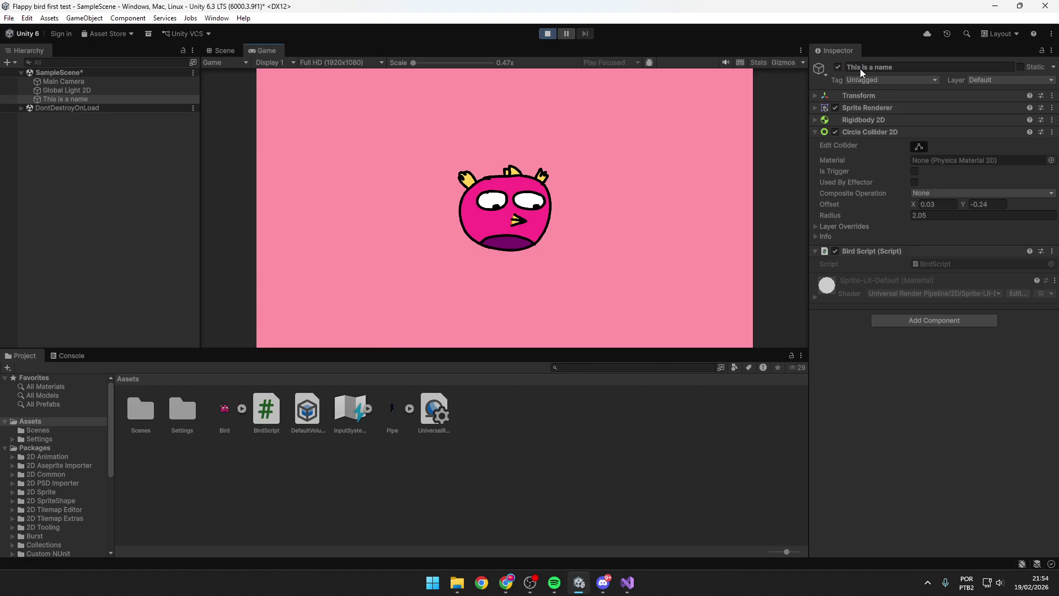
{"action": "left_click", "coordinate": [548, 33]}
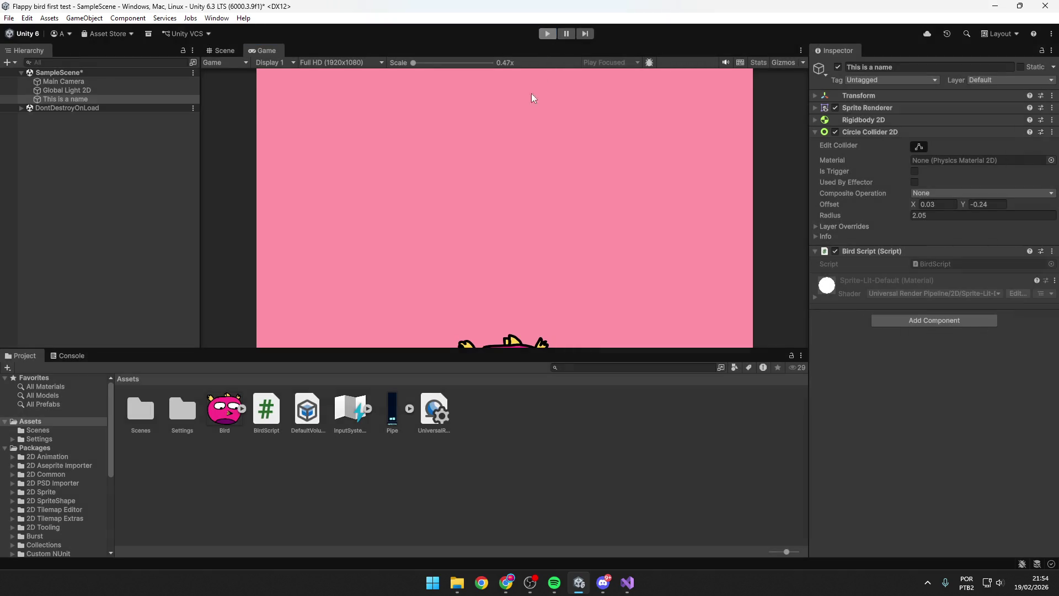
{"action": "left_click", "coordinate": [221, 50]}
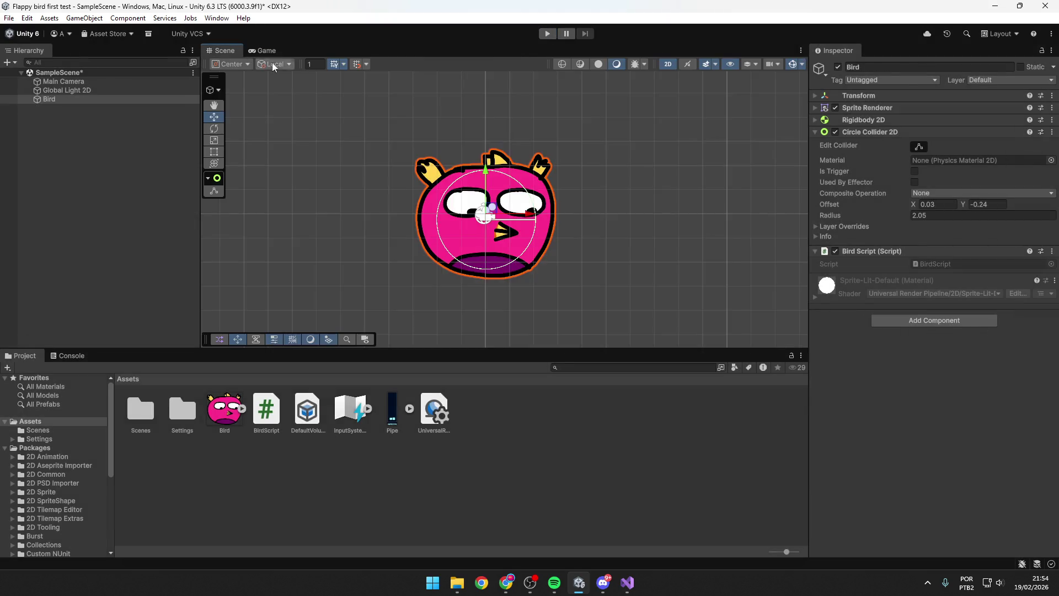
Step: Delete the gameObject.name line from BirdScript's Start method
{"action": "key", "text": "alt+Tab"}
{"action": "left_click_drag", "start_coordinate": [270, 147], "coordinate": [113, 149]}
{"action": "key", "text": "BackSpace"}
{"action": "key", "text": "alt+Tab"}
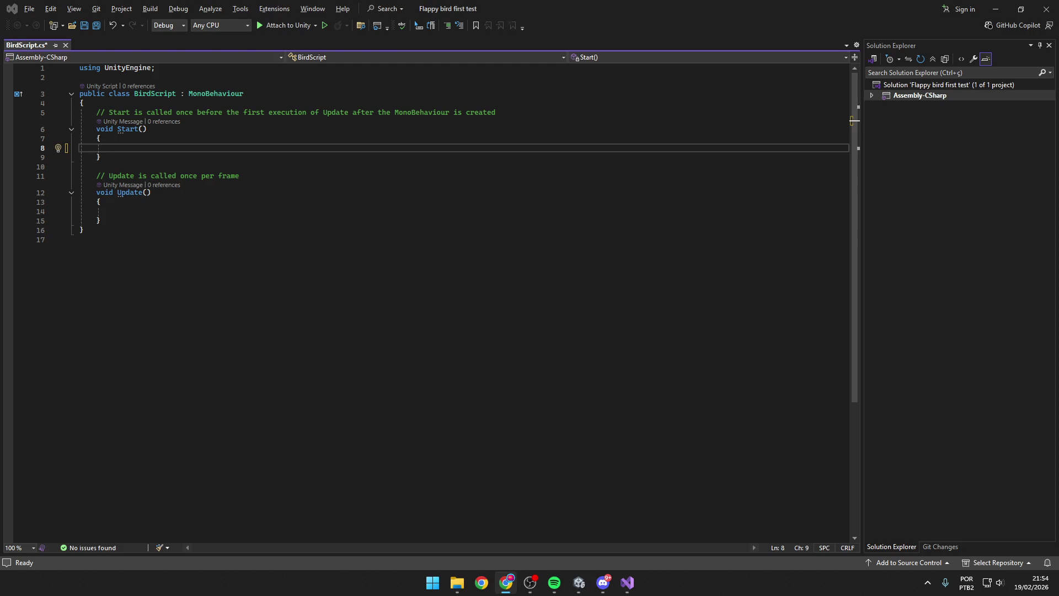
Step: Collapse the Bird's Circle Collider 2D and Bird Script components and expand the Rigidbody 2D Info details
{"action": "left_click", "coordinate": [579, 582]}
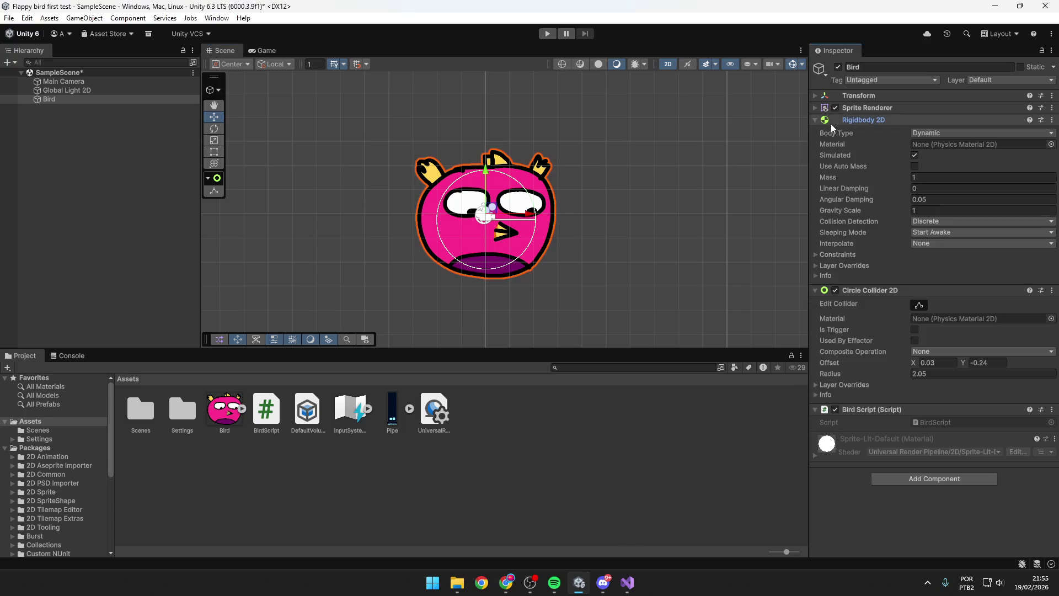
{"action": "left_click", "coordinate": [815, 291]}
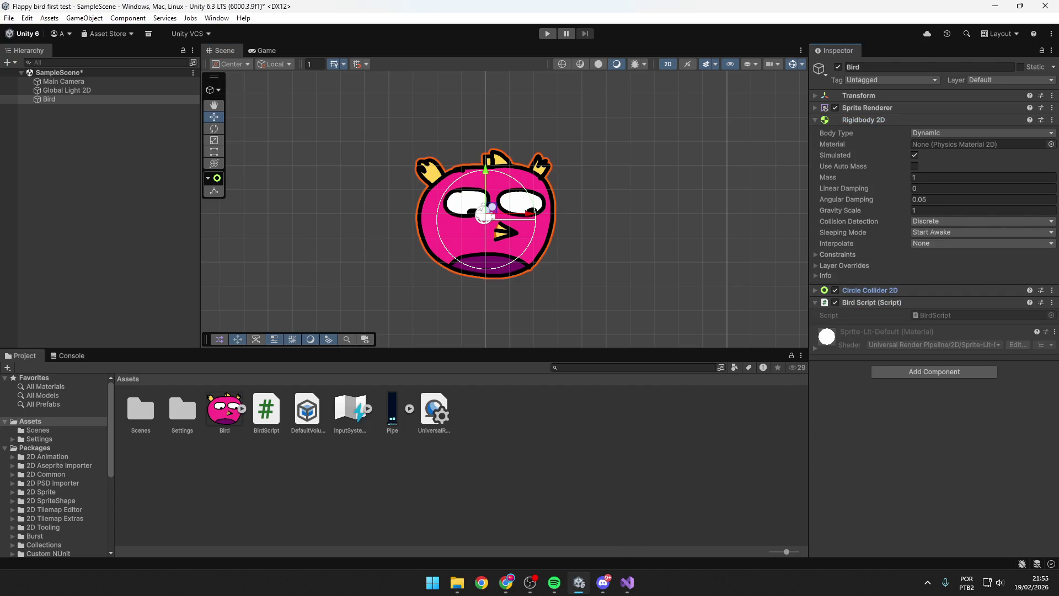
{"action": "left_click", "coordinate": [816, 303]}
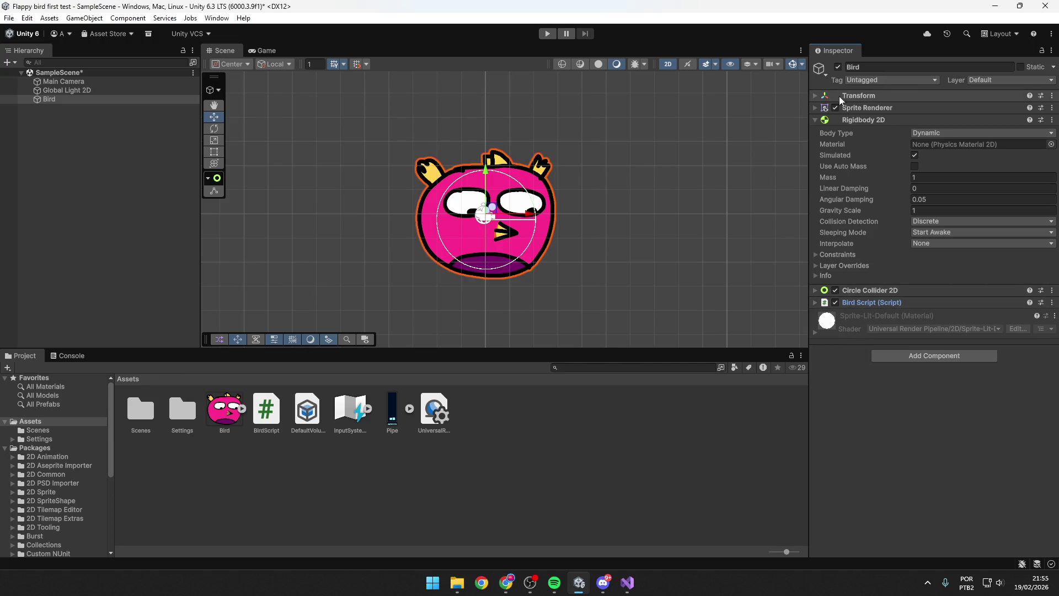
{"action": "left_click", "coordinate": [818, 276]}
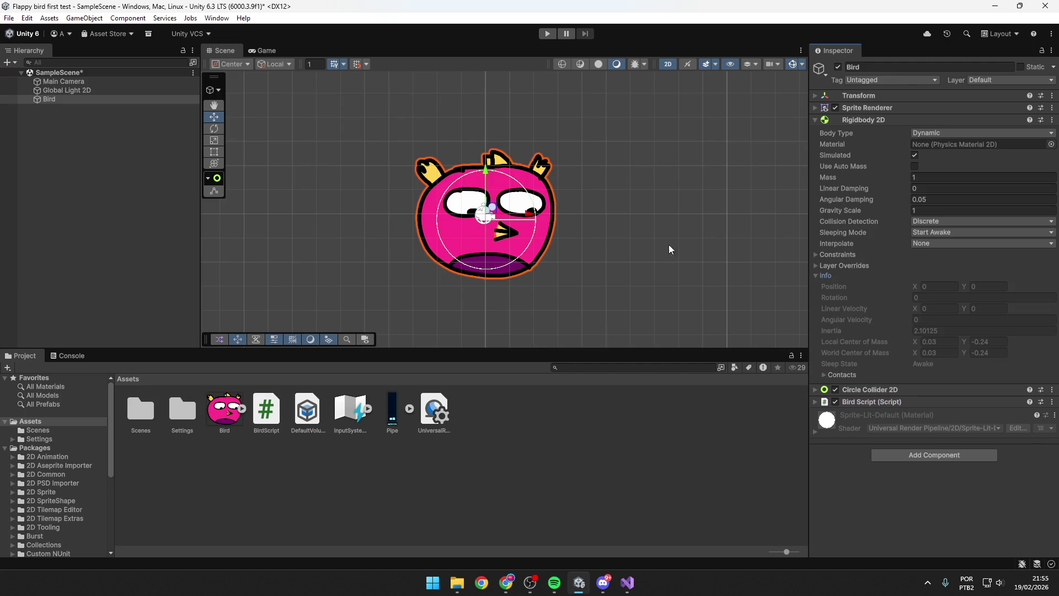
{"action": "key", "text": "alt+Tab"}
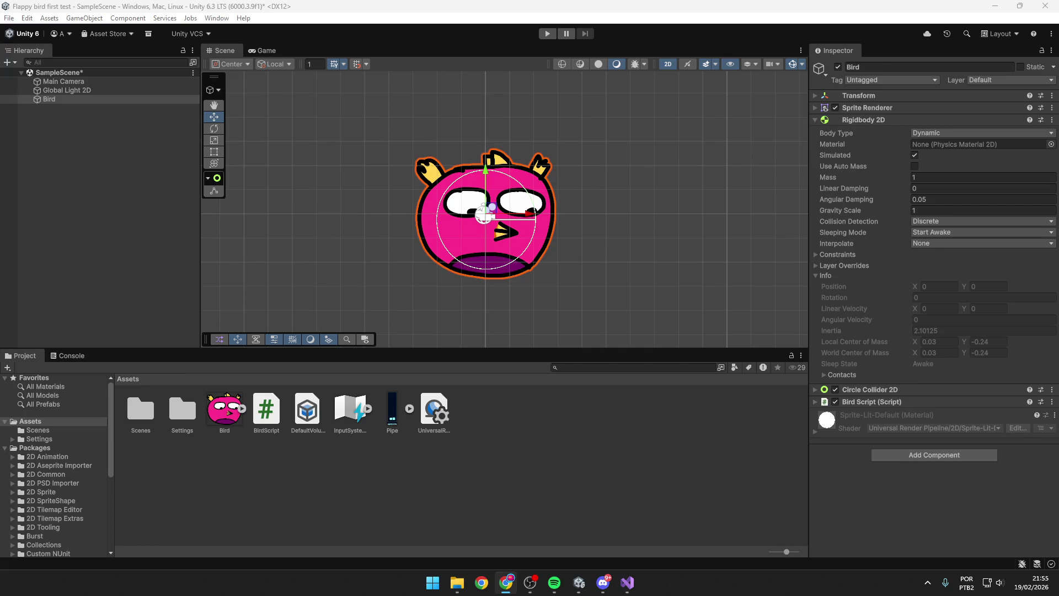
{"action": "left_click", "coordinate": [889, 118]}
{"action": "left_click", "coordinate": [890, 118]}
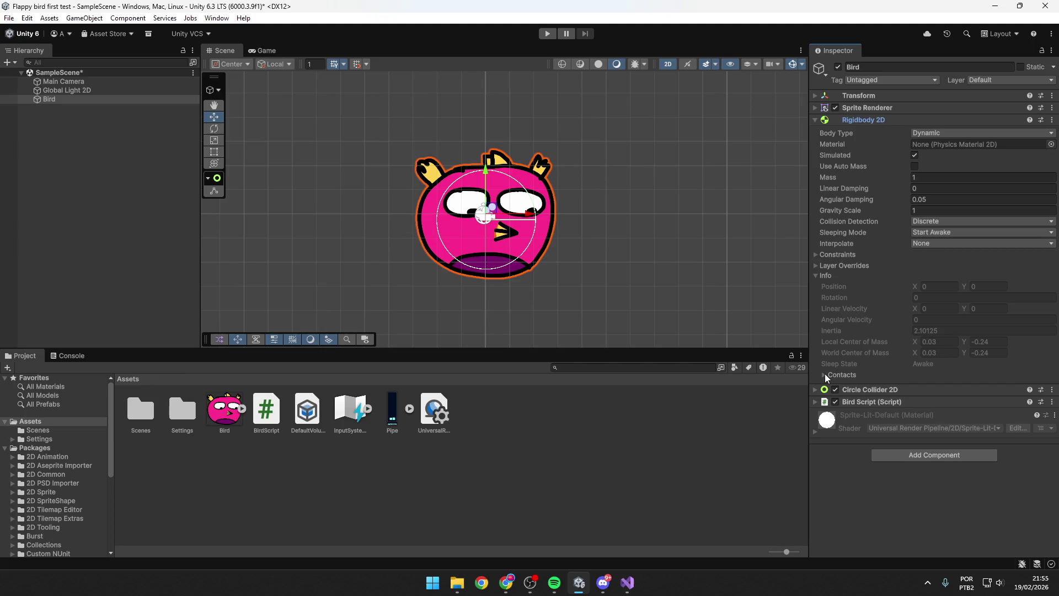
{"action": "key", "text": "alt+Tab"}
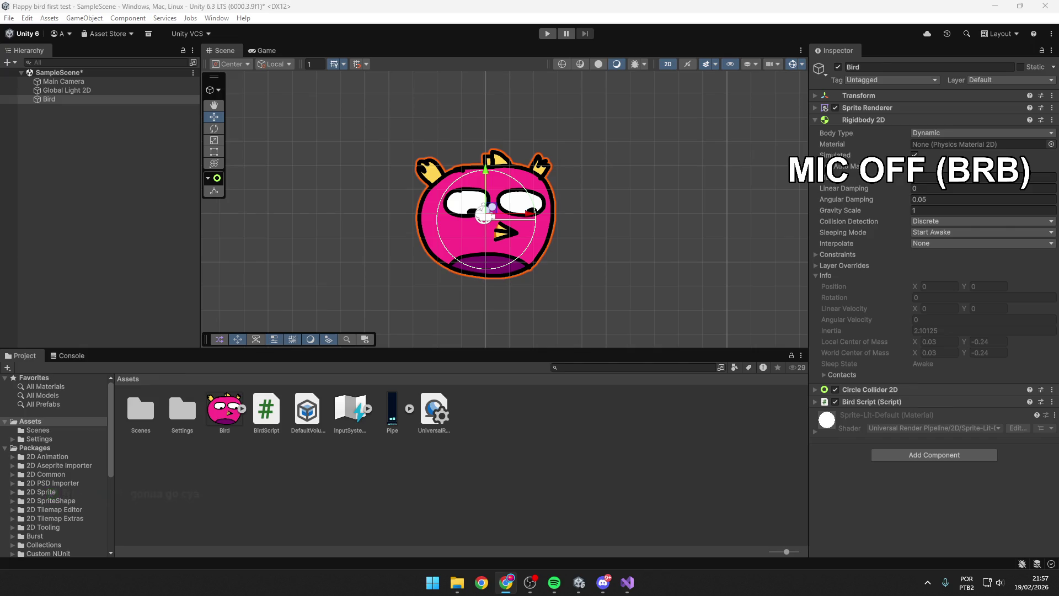
Step: Cycle through the open windows to bring BirdScript.cs up in Visual Studio
{"action": "key", "text": "alt+Tab"}
{"action": "key", "text": "alt+Tab"}
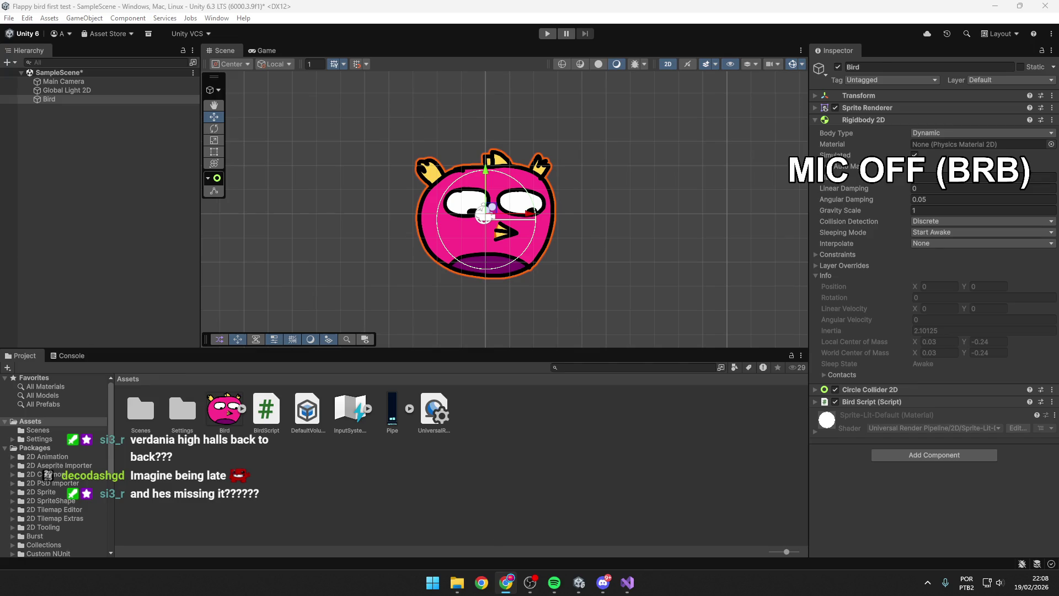
{"action": "key", "text": "alt+Tab"}
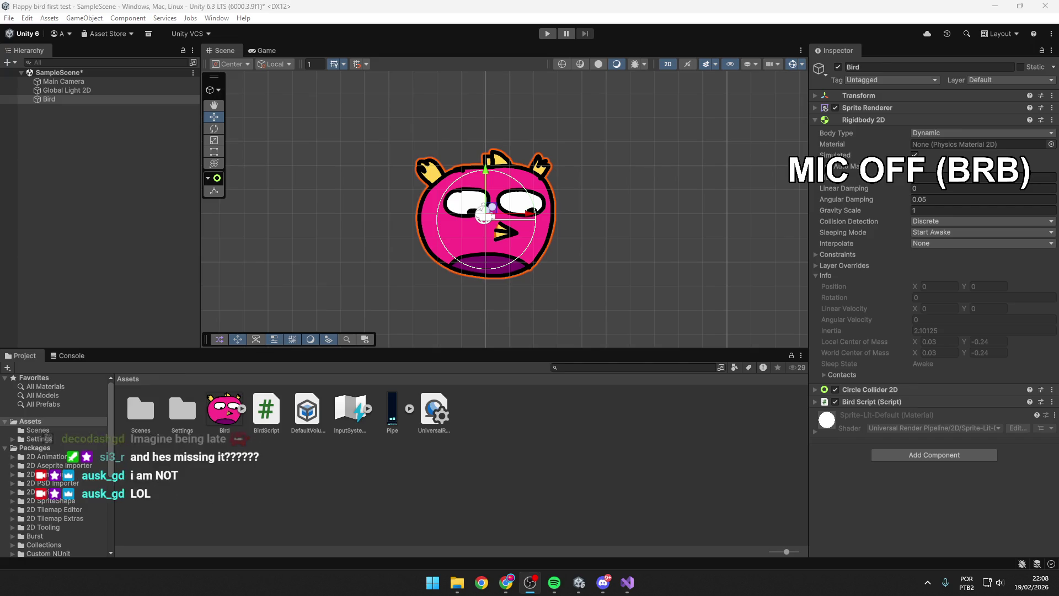
{"action": "key", "text": "alt+Tab"}
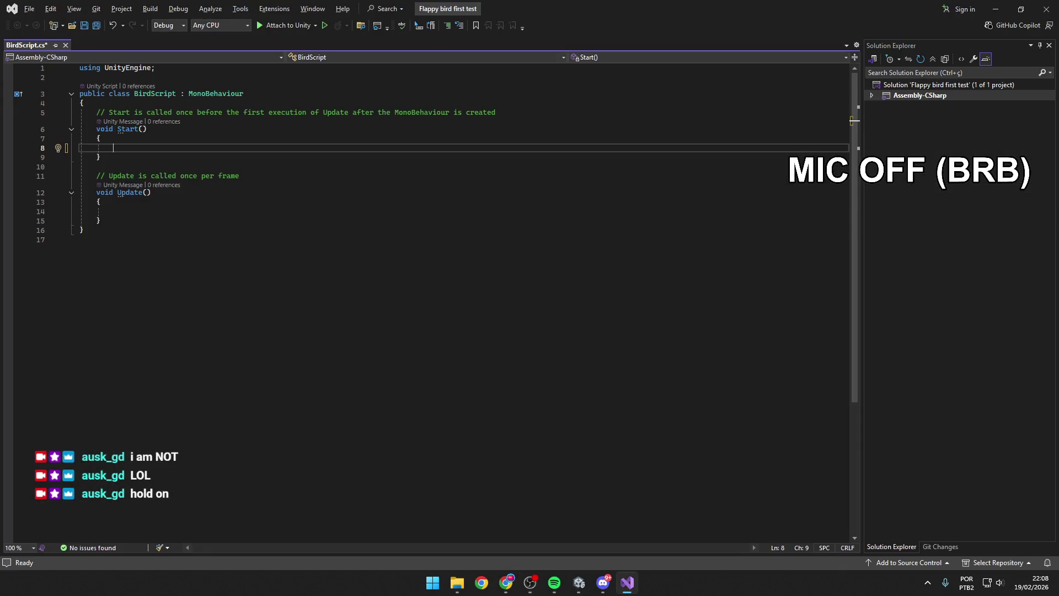
Step: Return to the Unity editor and deselect the Bird
{"action": "key", "text": "alt+Tab"}
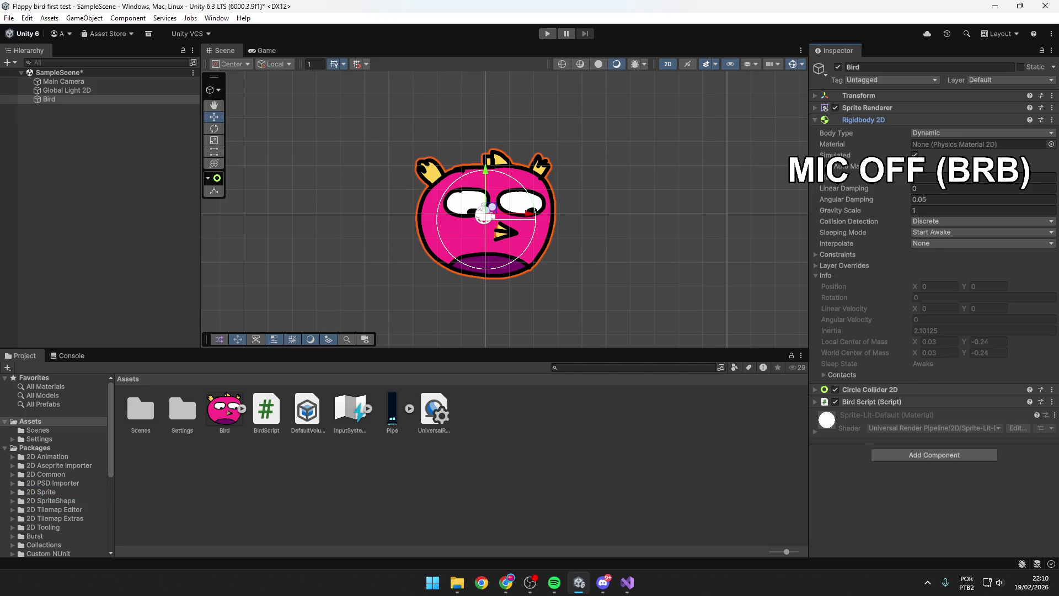
{"action": "left_click", "coordinate": [294, 536]}
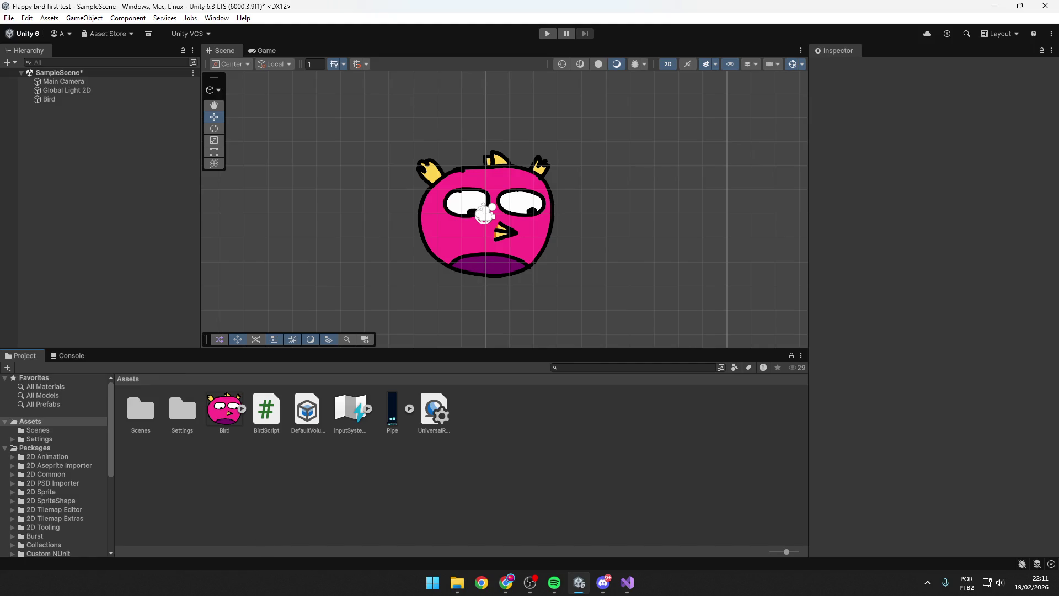
Step: Switch away from the Unity editor with Alt+Tab
{"action": "key", "text": "alt+Tab"}
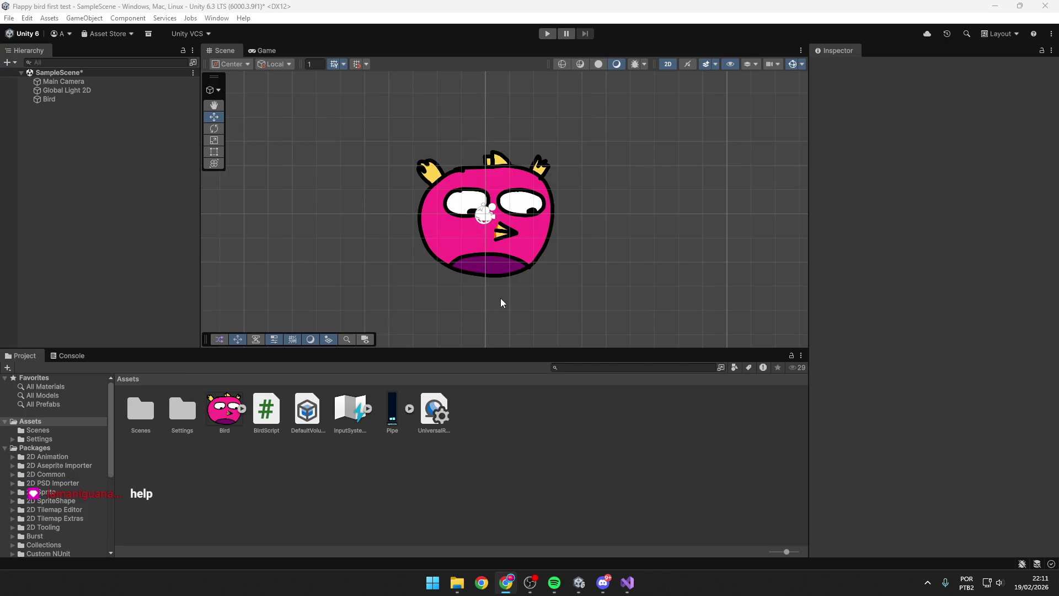
Step: Select the Bird in the Scene to show its components in the Inspector
{"action": "left_click", "coordinate": [514, 237]}
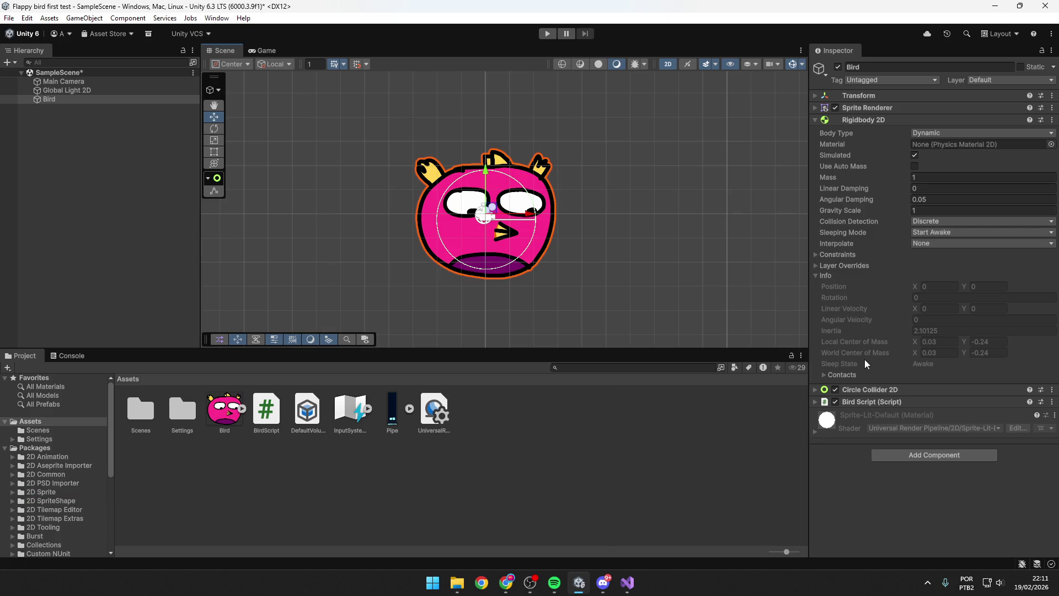
{"action": "left_click", "coordinate": [913, 318]}
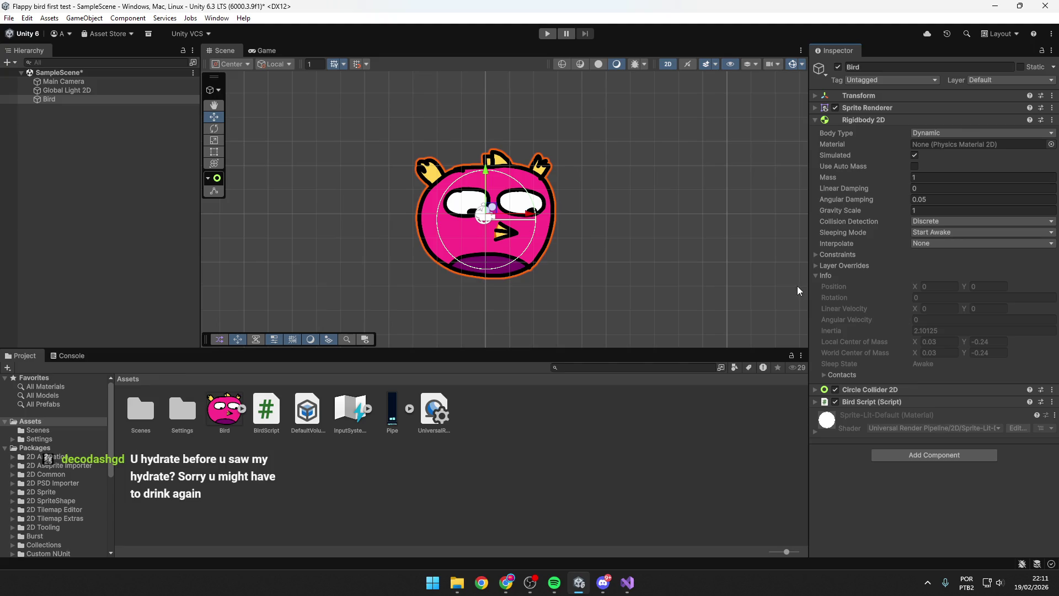
{"action": "key", "text": "alt+Tab"}
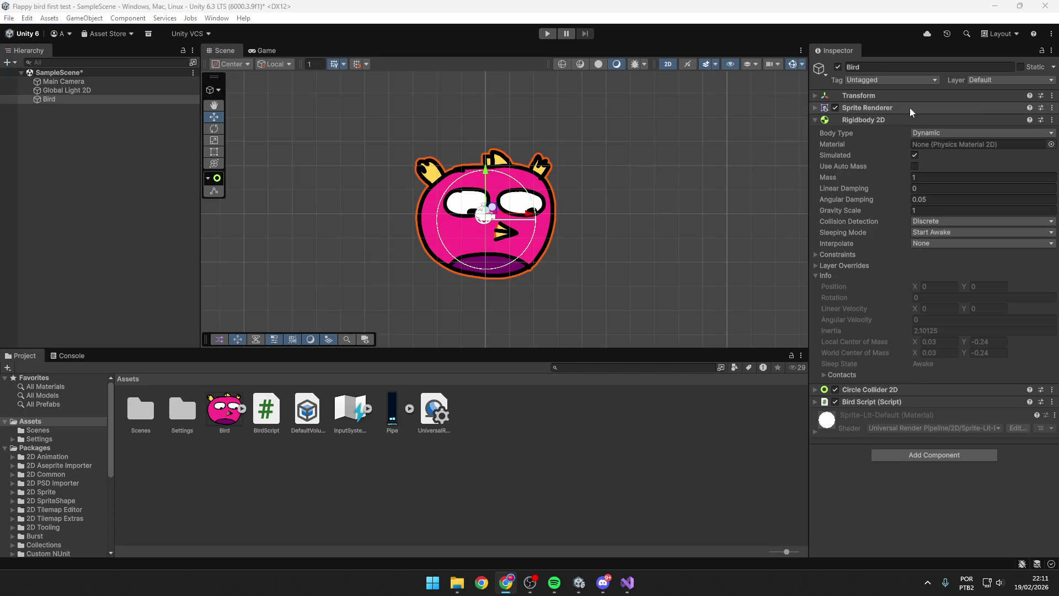
Step: Toggle the Rigidbody 2D Info foldout, then skip to the next song in Spotify
{"action": "left_click", "coordinate": [826, 275]}
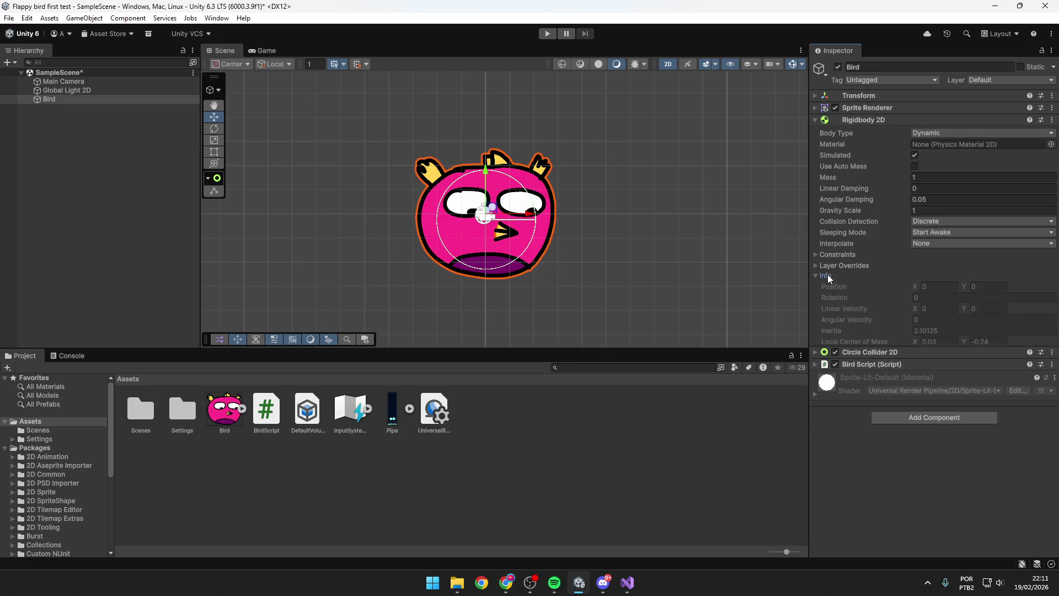
{"action": "left_click", "coordinate": [826, 275]}
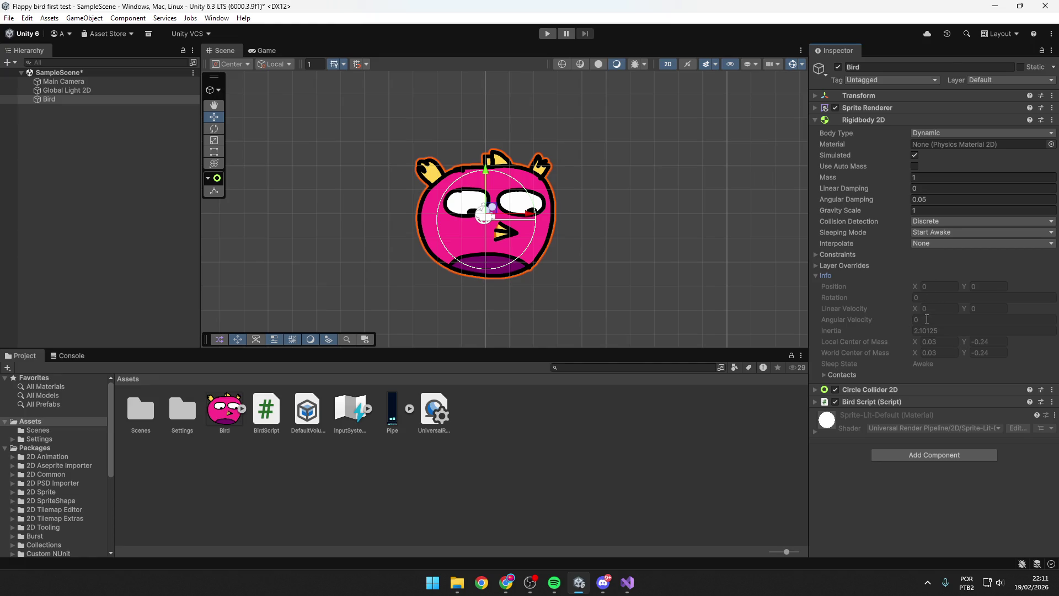
{"action": "left_click", "coordinate": [554, 582]}
{"action": "left_click", "coordinate": [555, 539]}
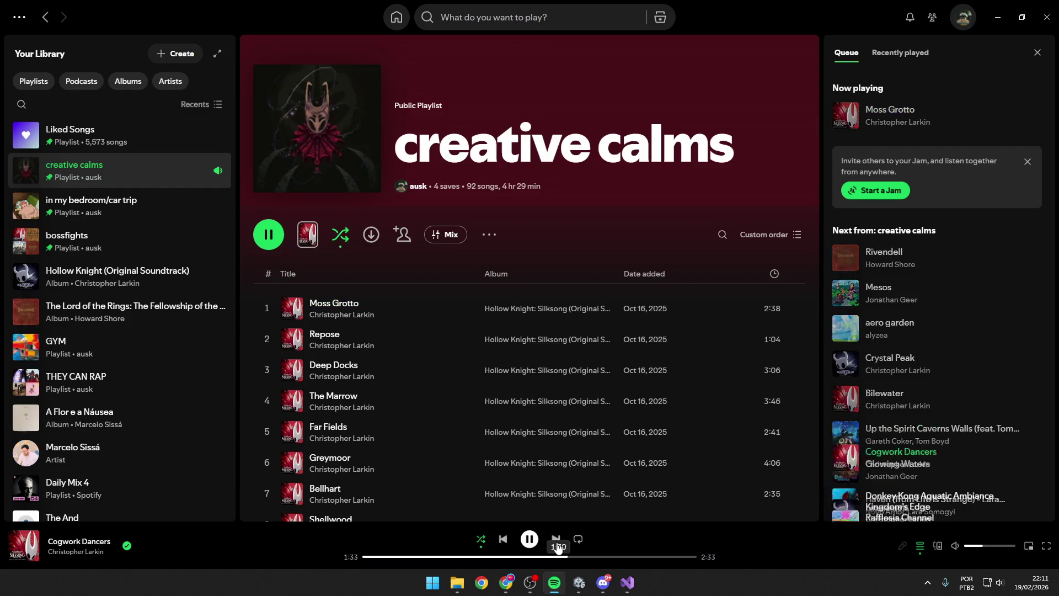
Step: Pause, browse the Hollow Knight album, then resume creative calms and skip to Kingdom's Edge
{"action": "key", "text": "alt+Tab"}
{"action": "key", "text": "alt+Tab"}
{"action": "key", "text": "ctrl+Right"}
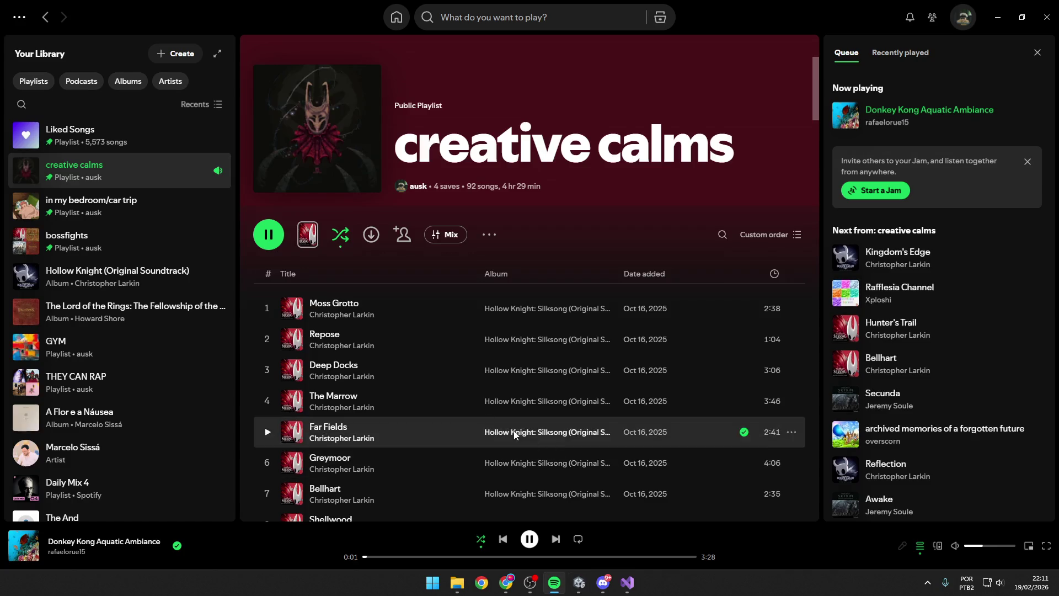
{"action": "left_click", "coordinate": [530, 539]}
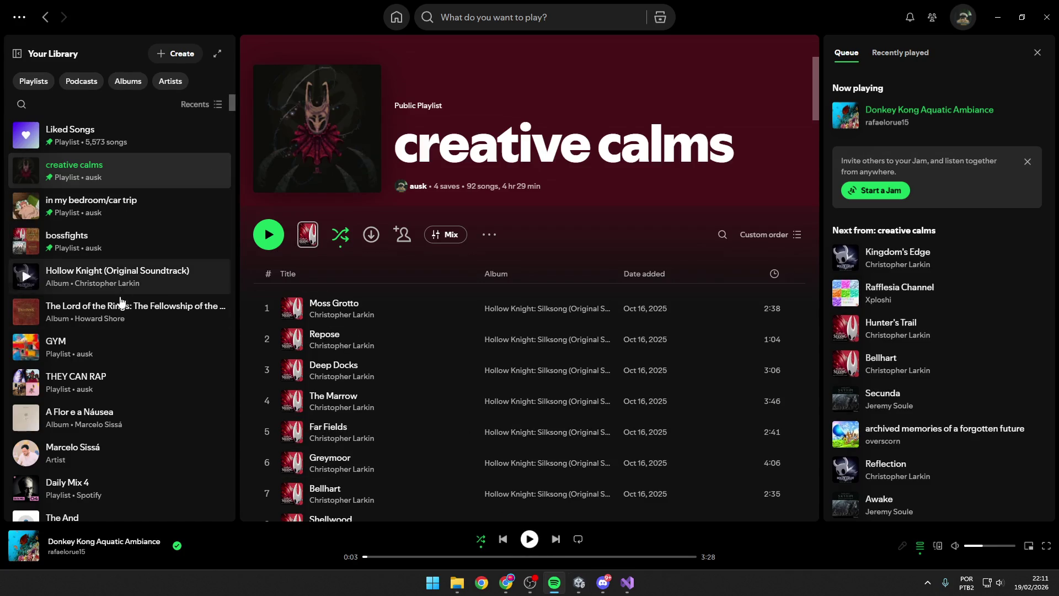
{"action": "left_click", "coordinate": [135, 290]}
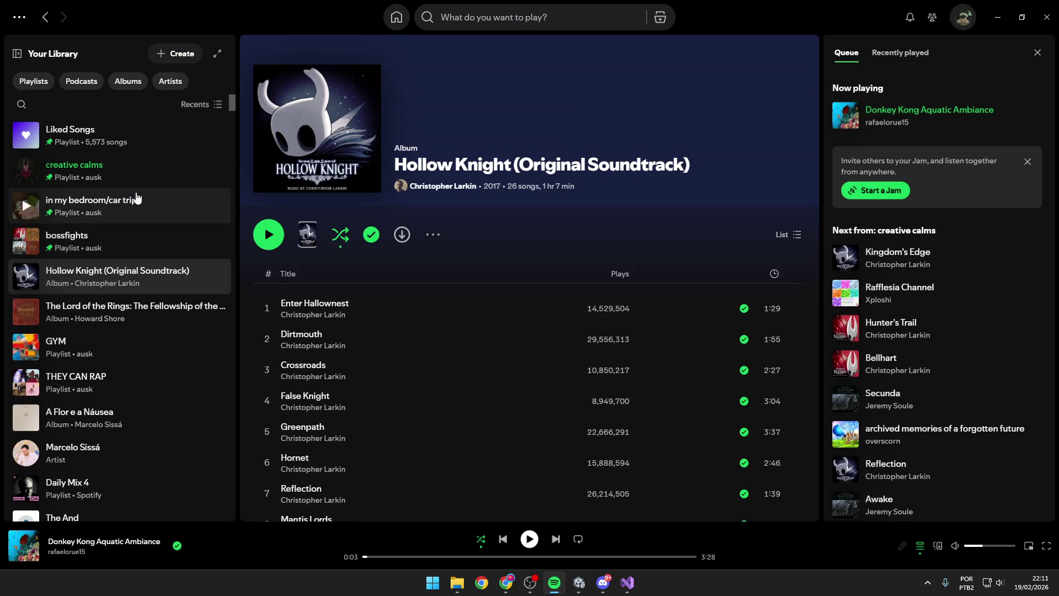
{"action": "key", "text": "alt+Left"}
{"action": "left_click", "coordinate": [269, 235]}
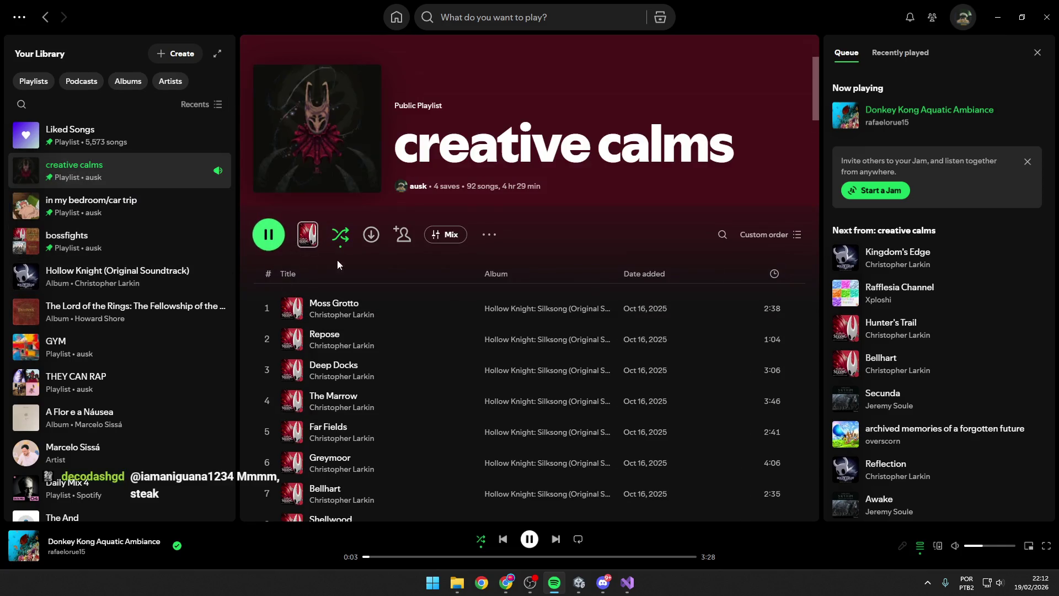
{"action": "left_click", "coordinate": [556, 539]}
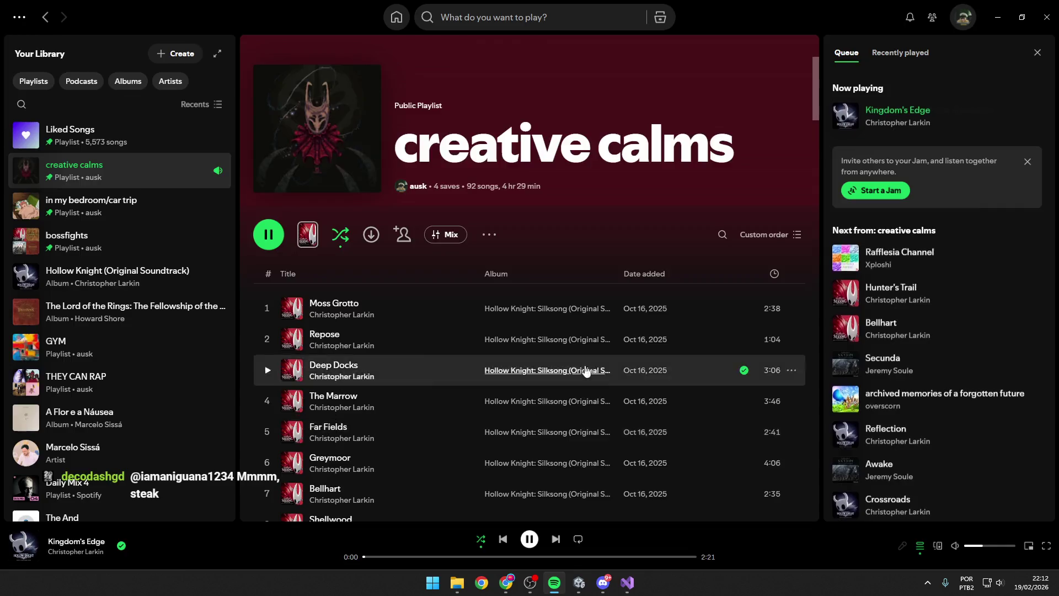
{"action": "key", "text": "alt+Tab"}
{"action": "key", "text": "alt+Tab"}
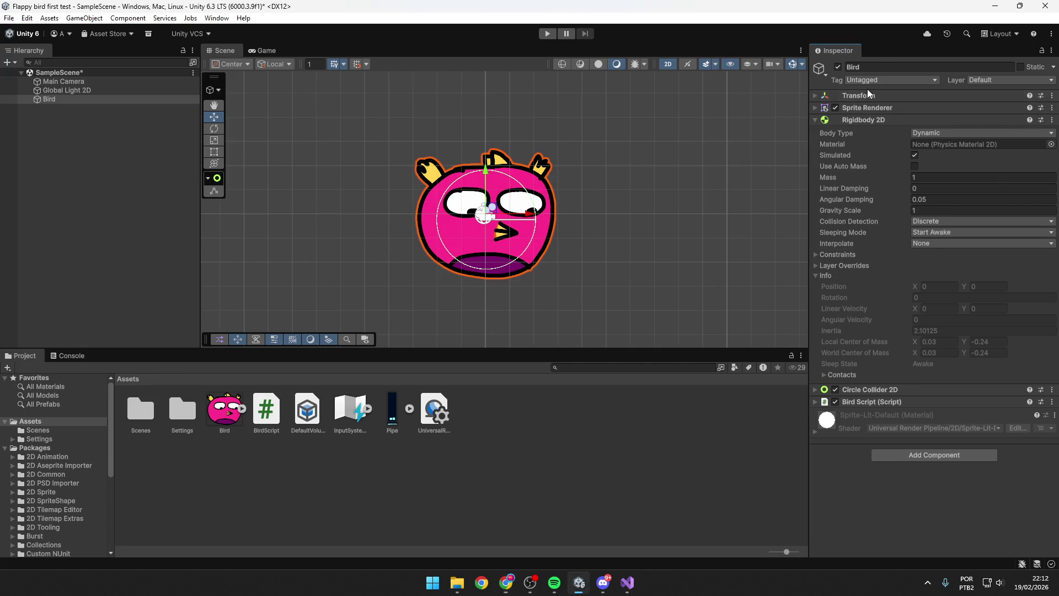
Step: Toggle the Bird's Transform foldout, then bring up BirdScript.cs in Visual Studio and save it
{"action": "left_click", "coordinate": [855, 95]}
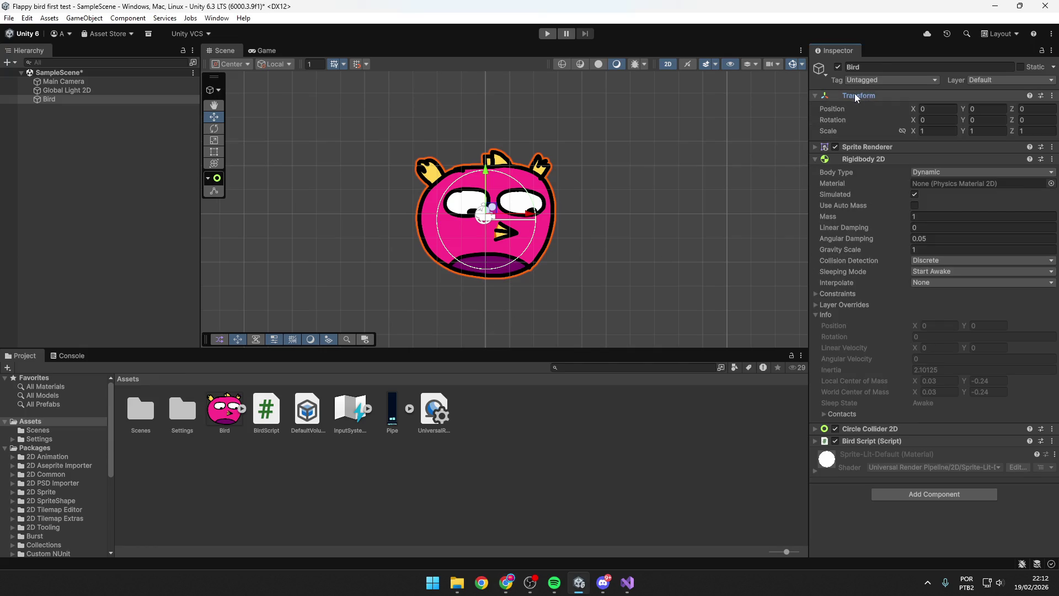
{"action": "left_click", "coordinate": [817, 96]}
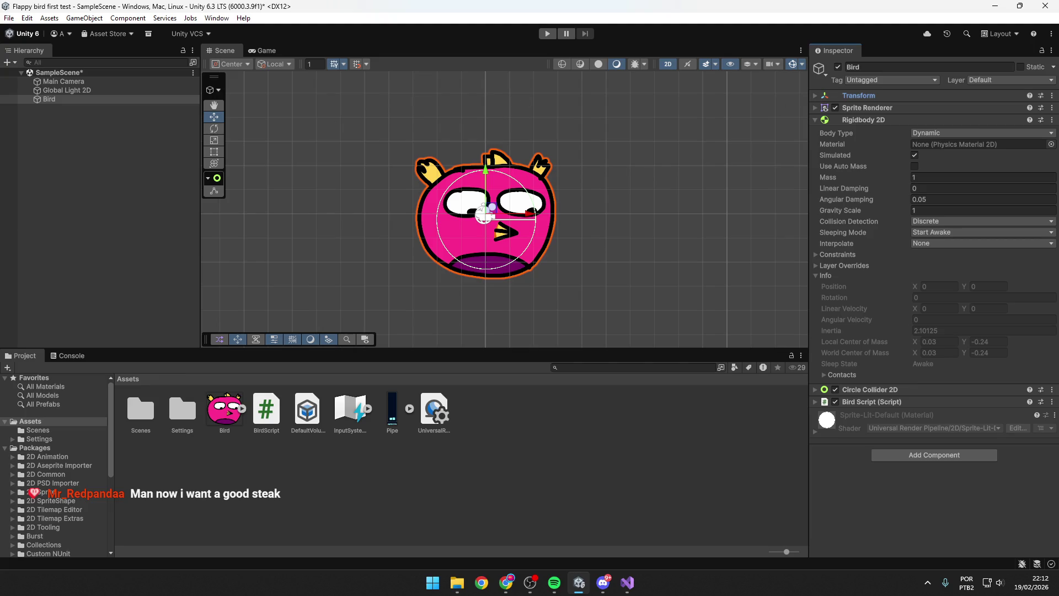
{"action": "key", "text": "alt+Tab"}
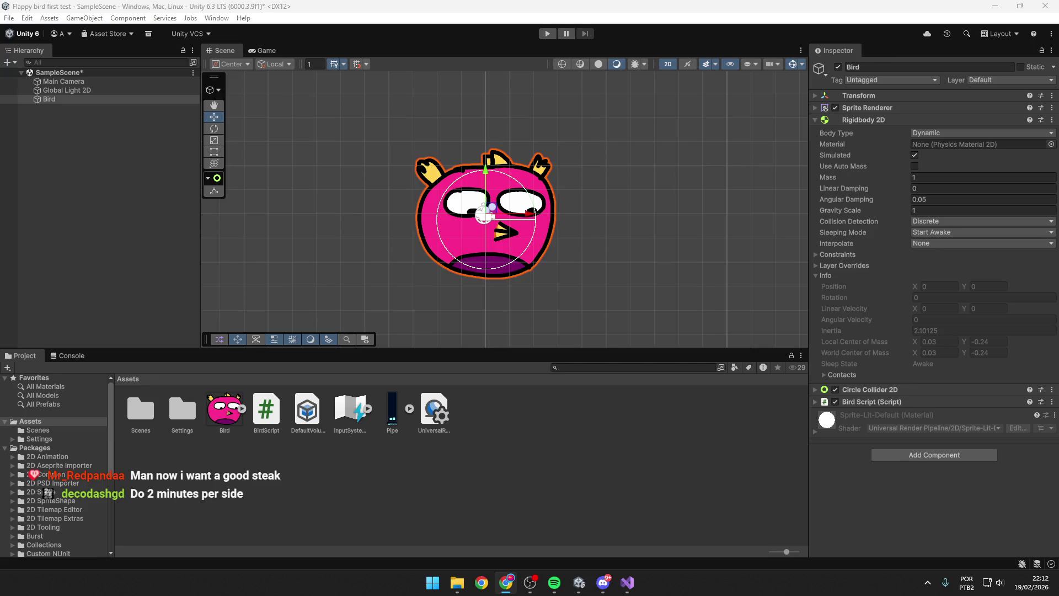
{"action": "left_click", "coordinate": [627, 582]}
{"action": "key", "text": "ctrl+s"}
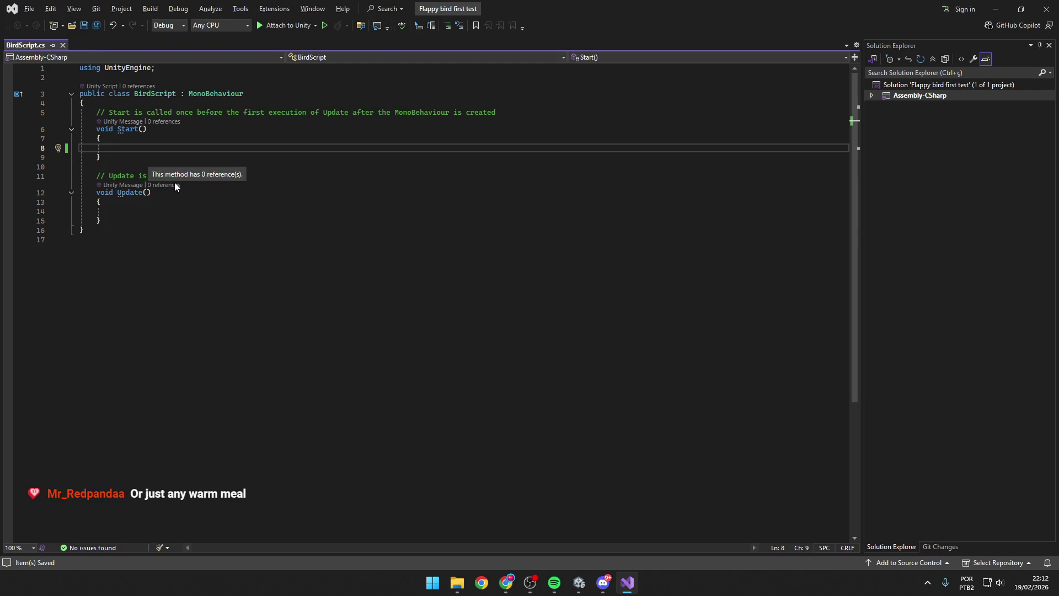
Step: Declare a public Rigidbody2D field named myrigidbody inside the BirdScript class
{"action": "left_click", "coordinate": [136, 102]}
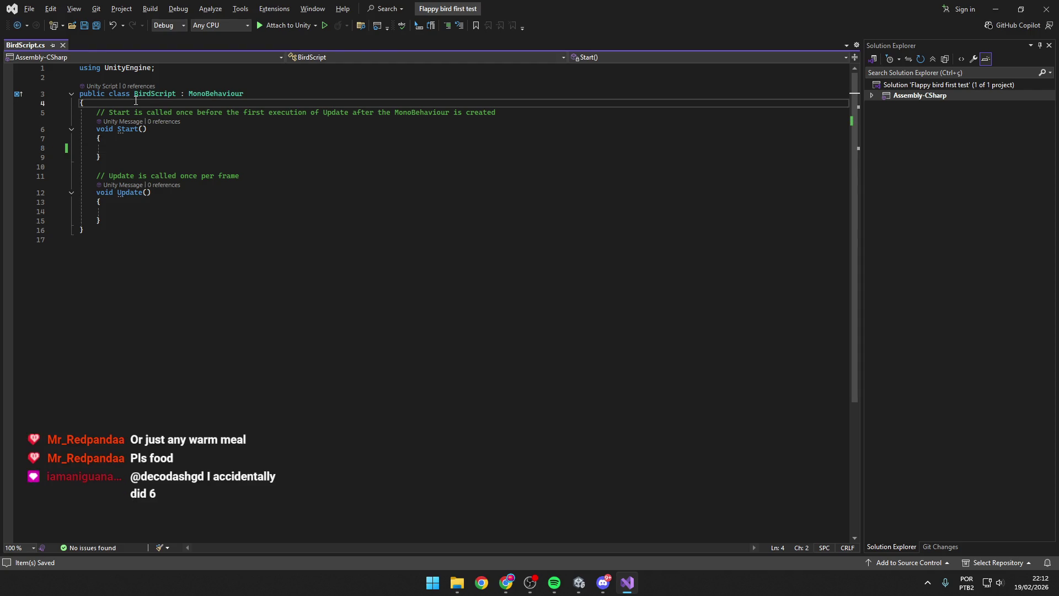
{"action": "key", "text": "Return"}
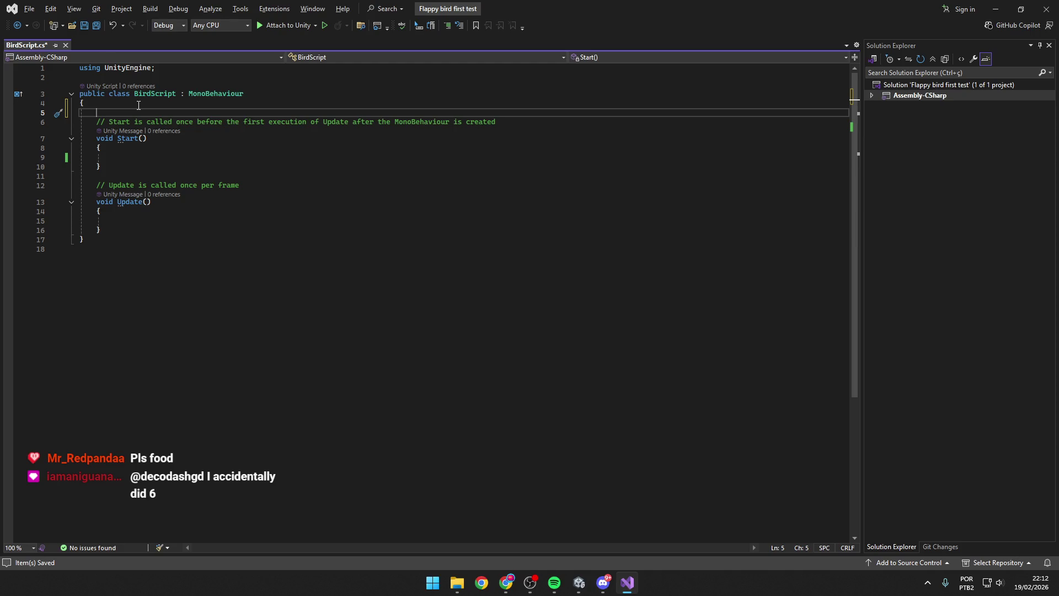
{"action": "type", "text": "public"}
{"action": "type", "text": " Rigid"}
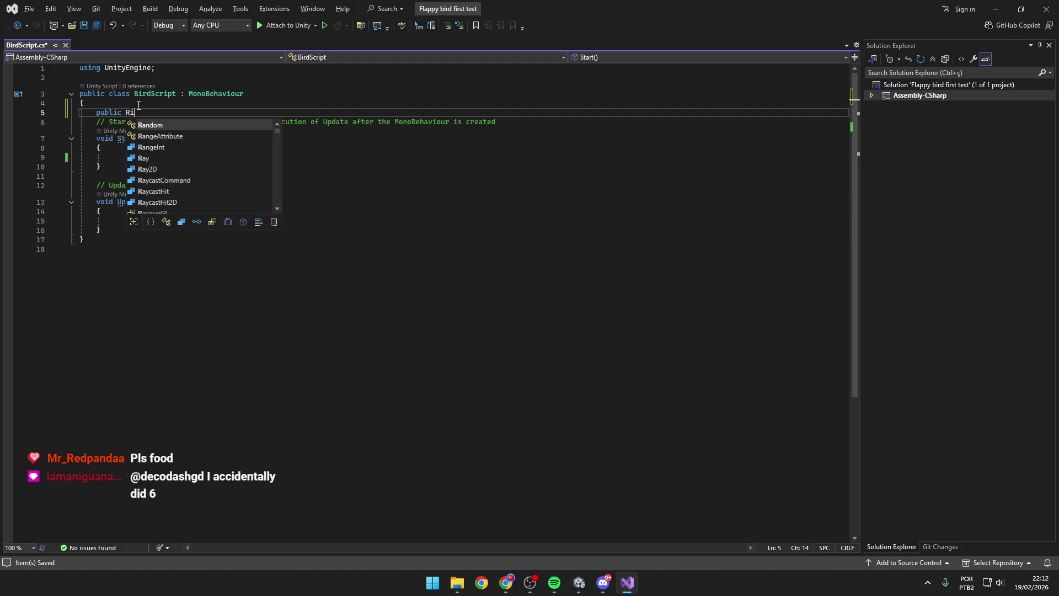
{"action": "key", "text": "Down"}
{"action": "key", "text": "Tab"}
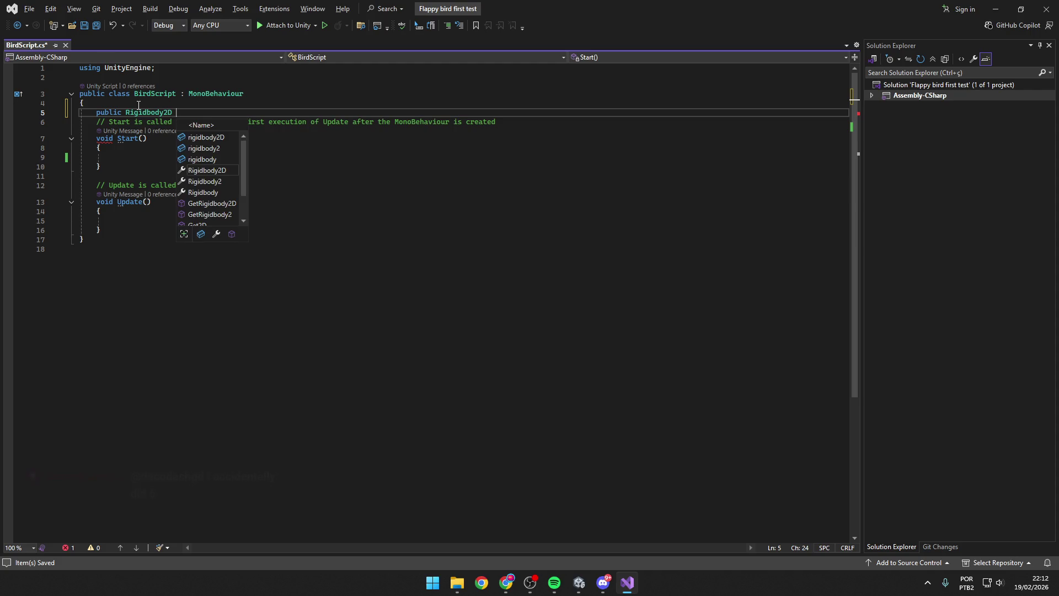
{"action": "type", "text": "myri"}
{"action": "type", "text": "gidbody"}
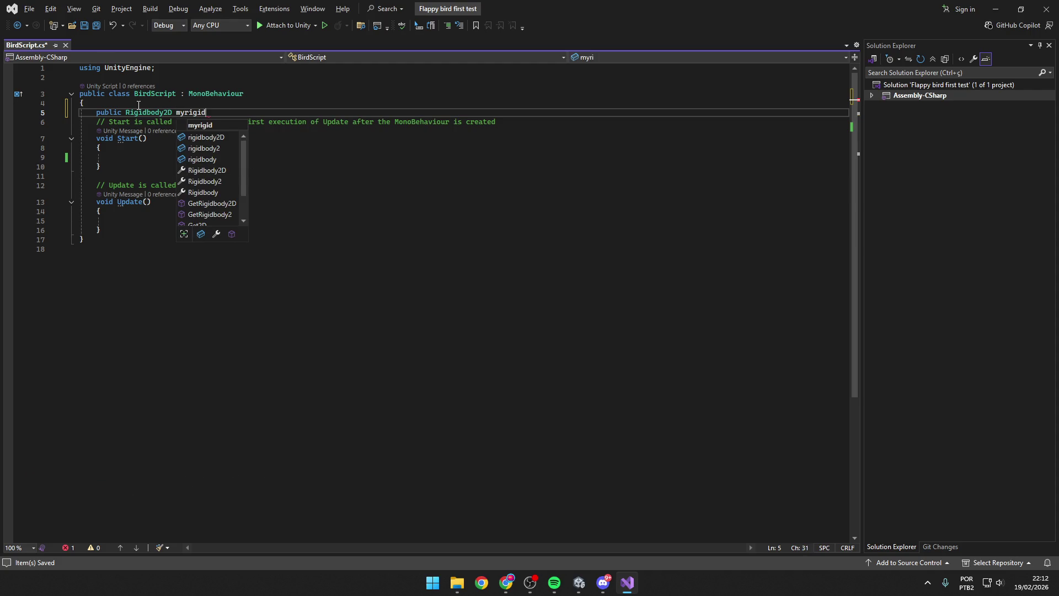
{"action": "key", "text": "Escape"}
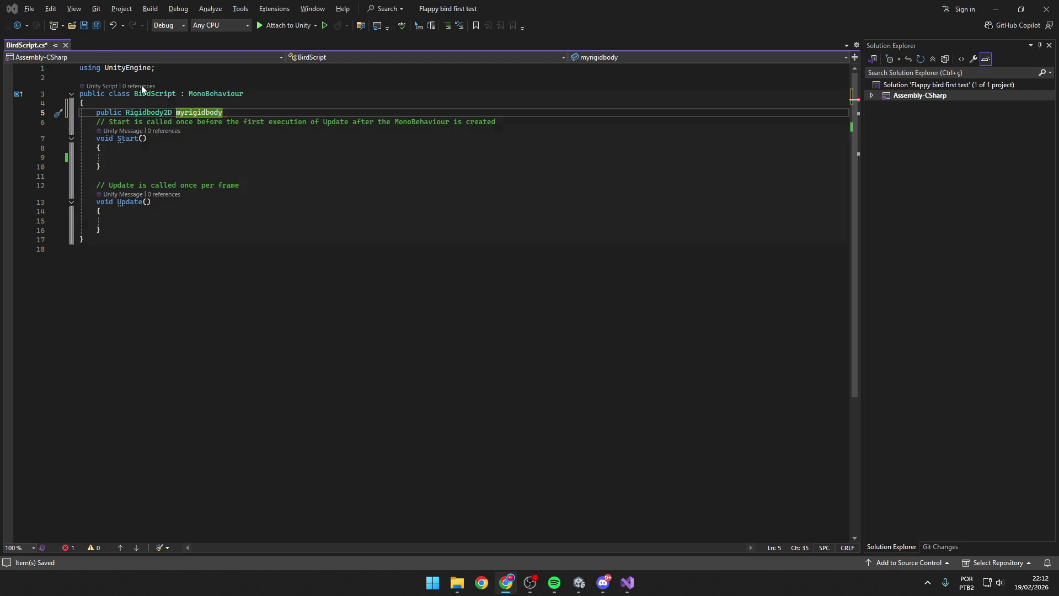
Step: Rename the field to birdbody, save the script and check the result in Unity
{"action": "left_click", "coordinate": [178, 113]}
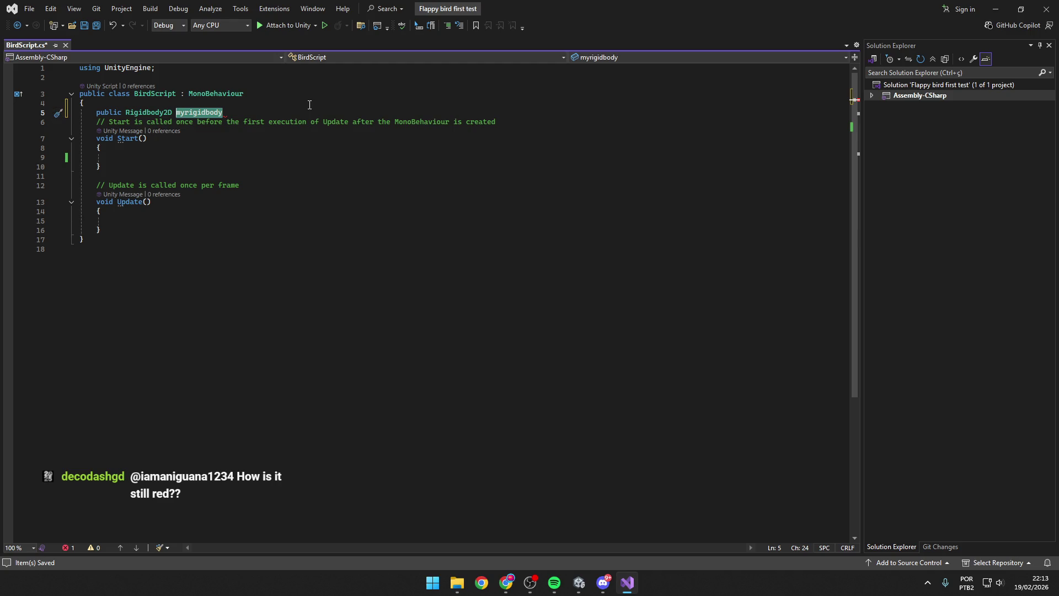
{"action": "type", "text": "birdbody"}
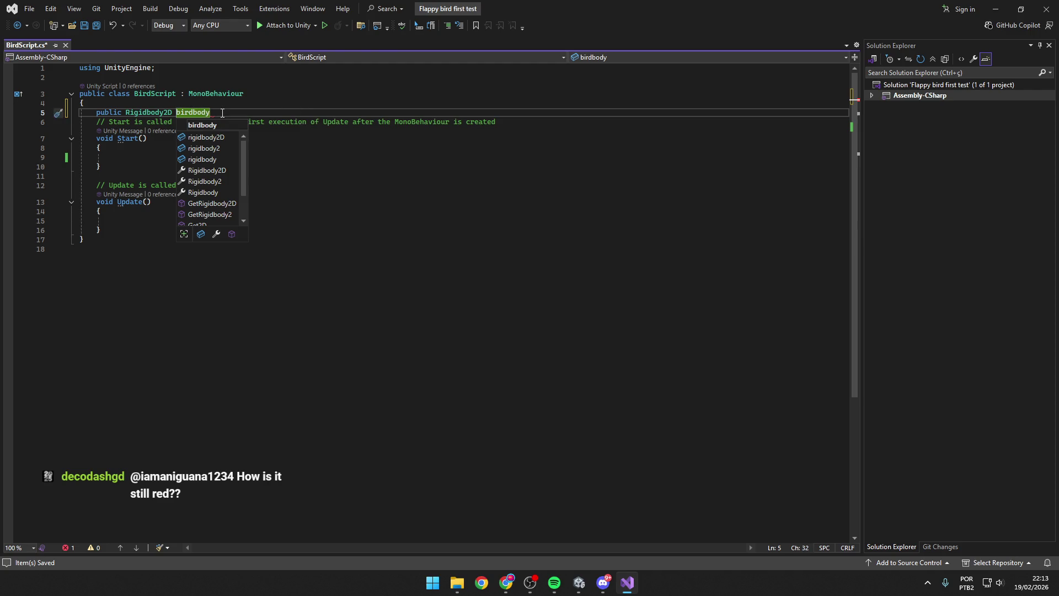
{"action": "key", "text": "ctrl+s"}
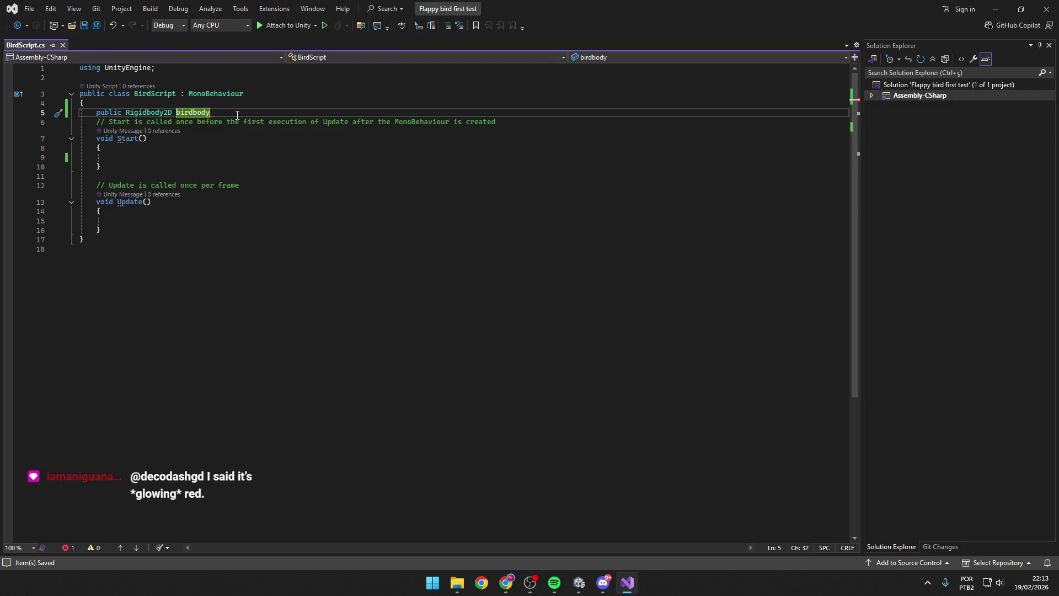
{"action": "key", "text": "Return"}
{"action": "double_click", "coordinate": [176, 113]}
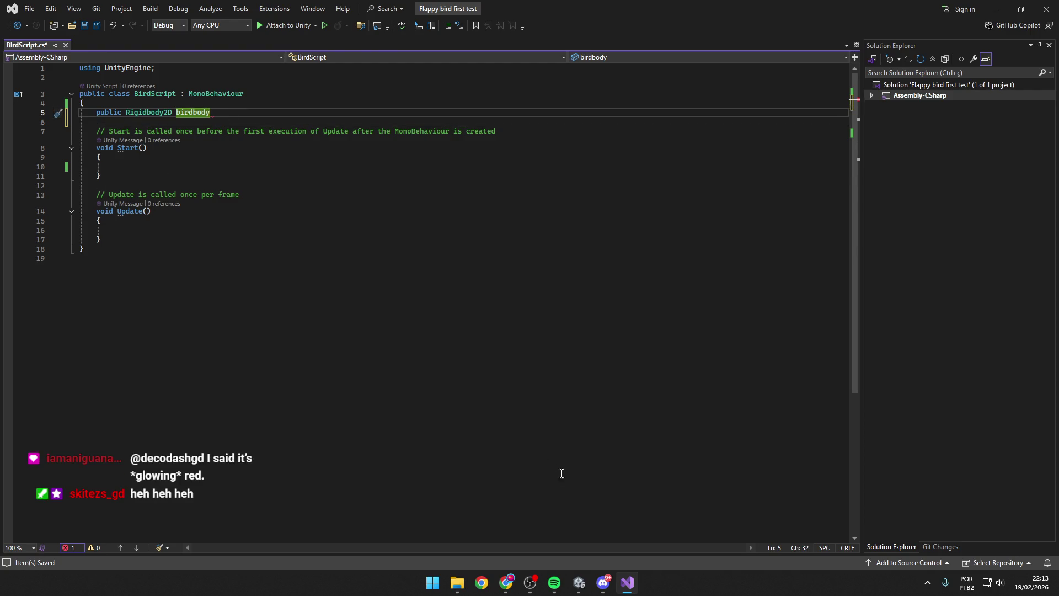
{"action": "key", "text": "alt+Tab"}
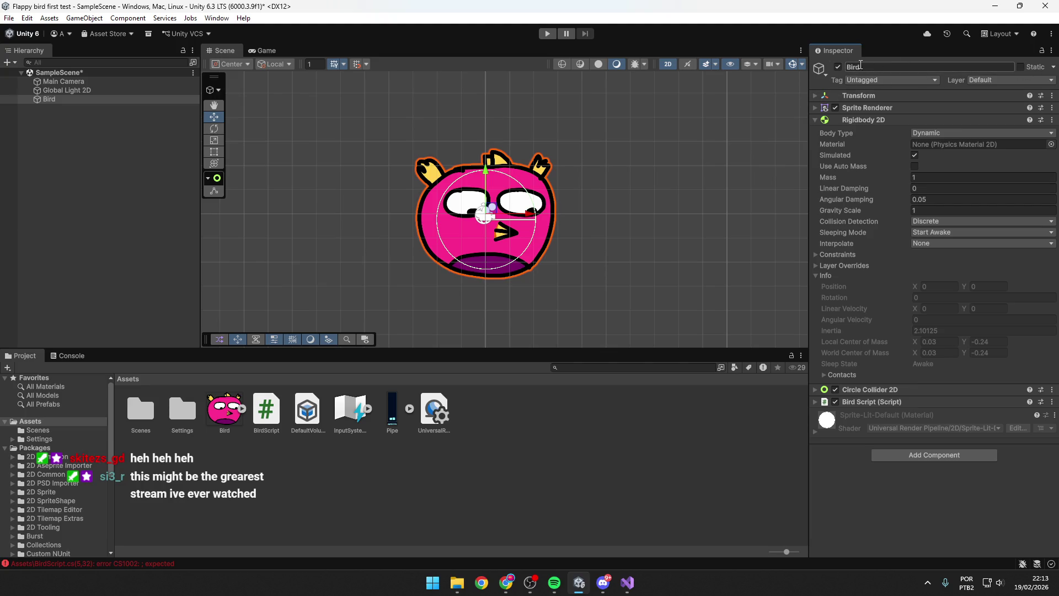
Step: Add the missing semicolon after the birdbody declaration and confirm Unity's CS1002 error clears
{"action": "key", "text": "alt+Tab"}
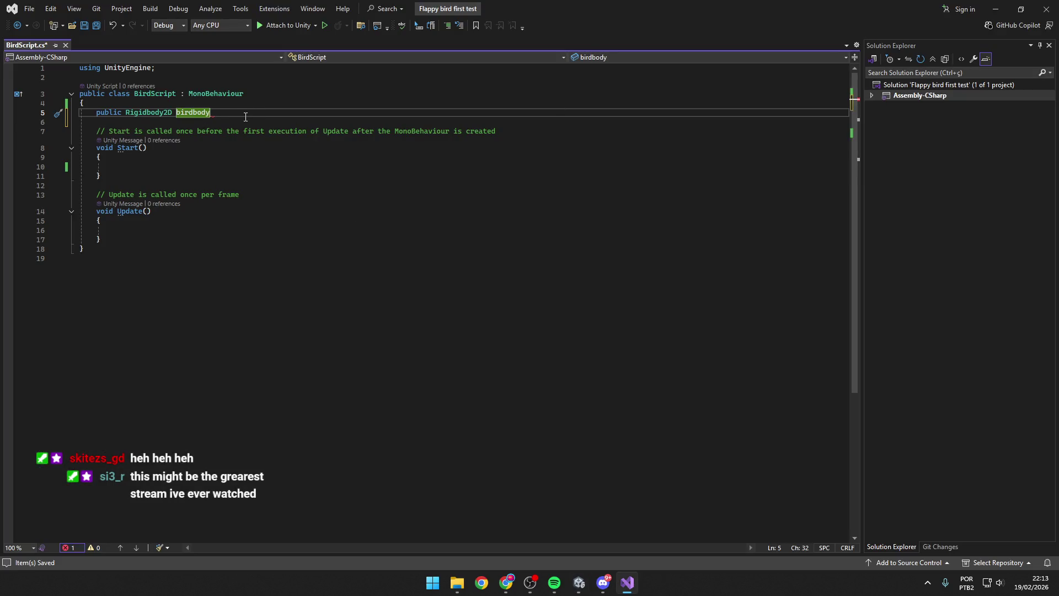
{"action": "key", "text": "alt+Tab"}
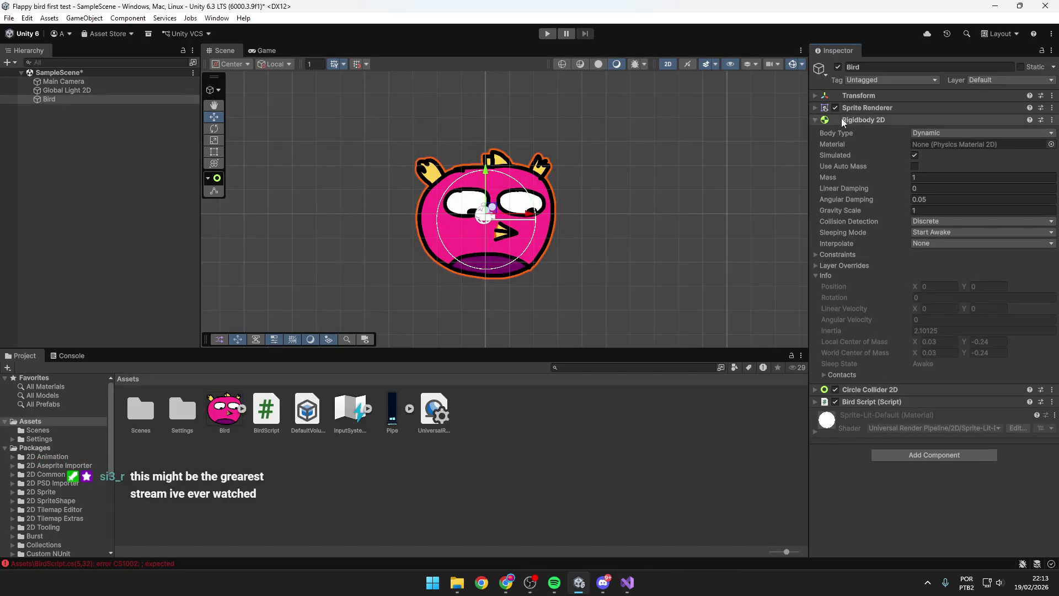
{"action": "key", "text": "alt+Tab"}
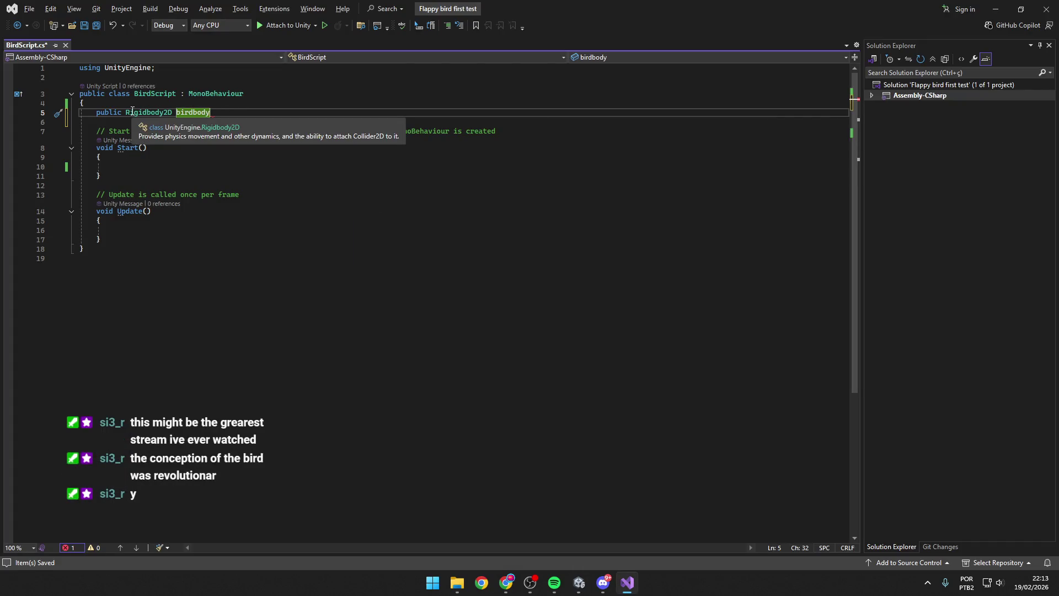
{"action": "left_click", "coordinate": [111, 111]}
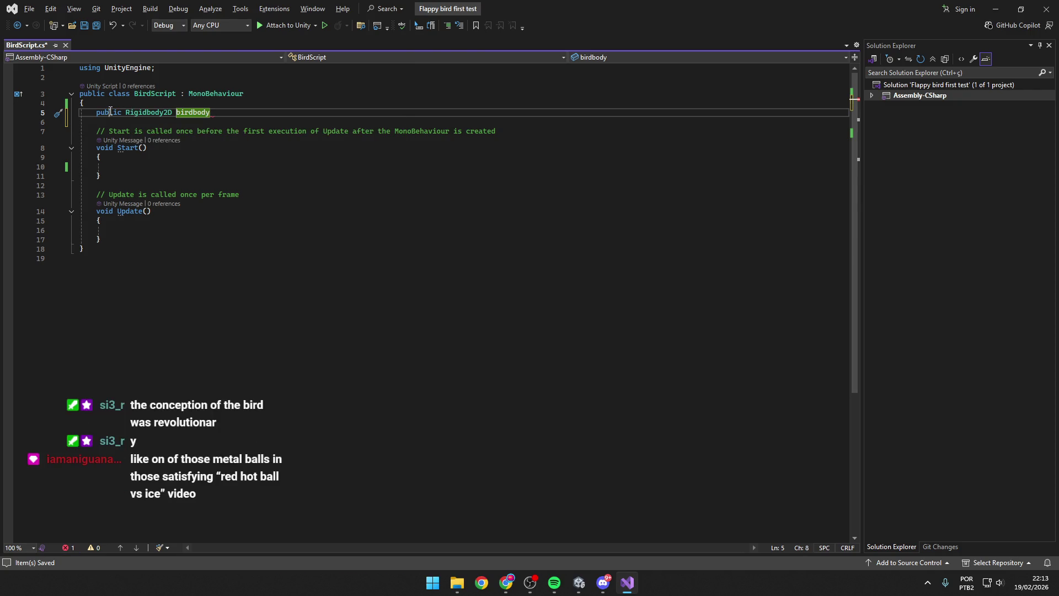
{"action": "key", "text": "alt+Tab"}
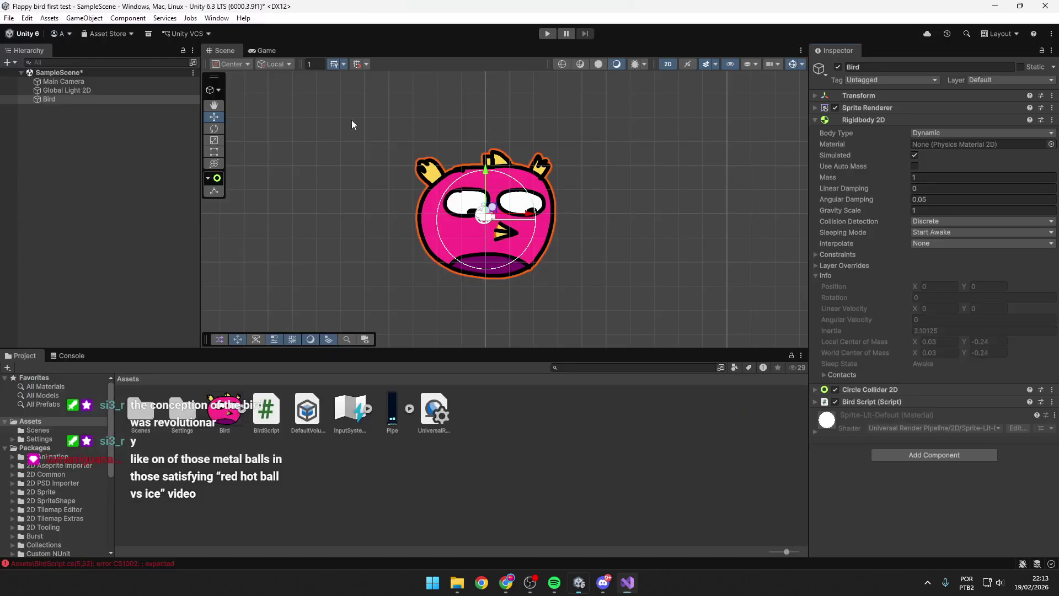
{"action": "key", "text": "alt+Tab"}
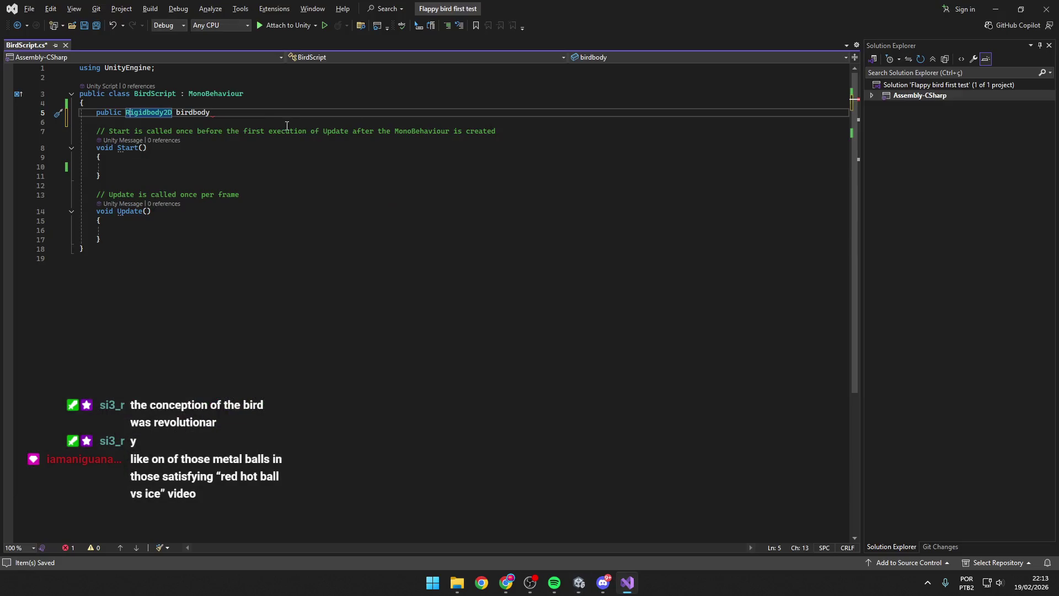
{"action": "left_click", "coordinate": [216, 115]}
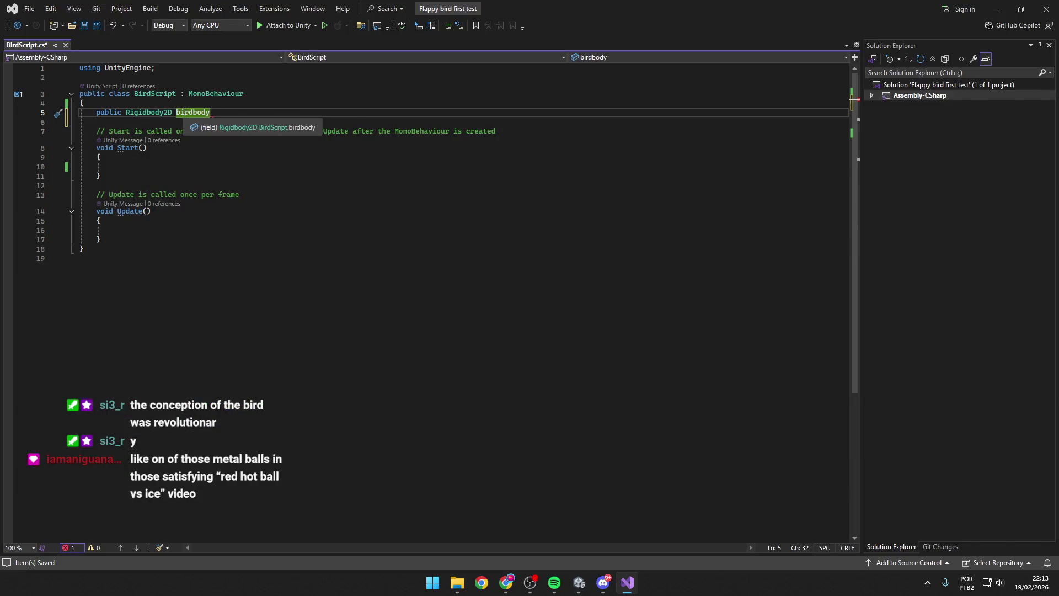
{"action": "type", "text": ";"}
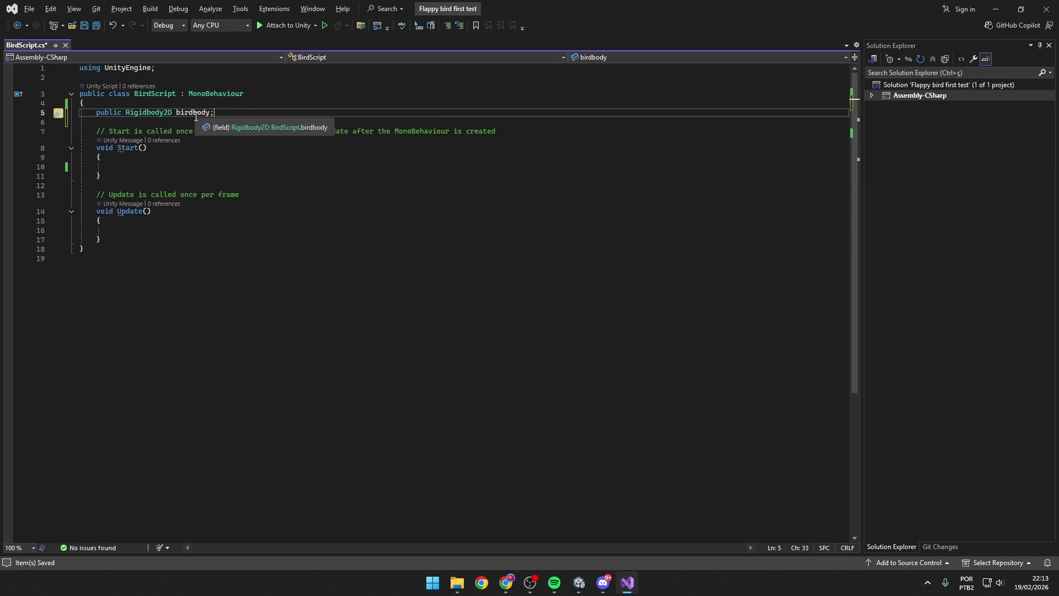
{"action": "key", "text": "alt+Tab"}
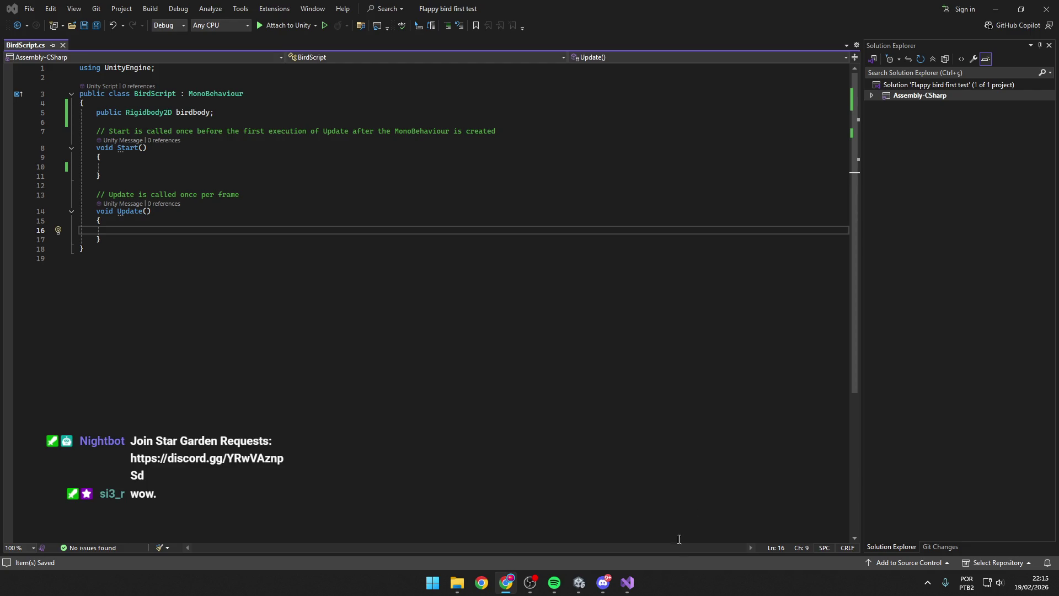
{"action": "left_click", "coordinate": [579, 582]}
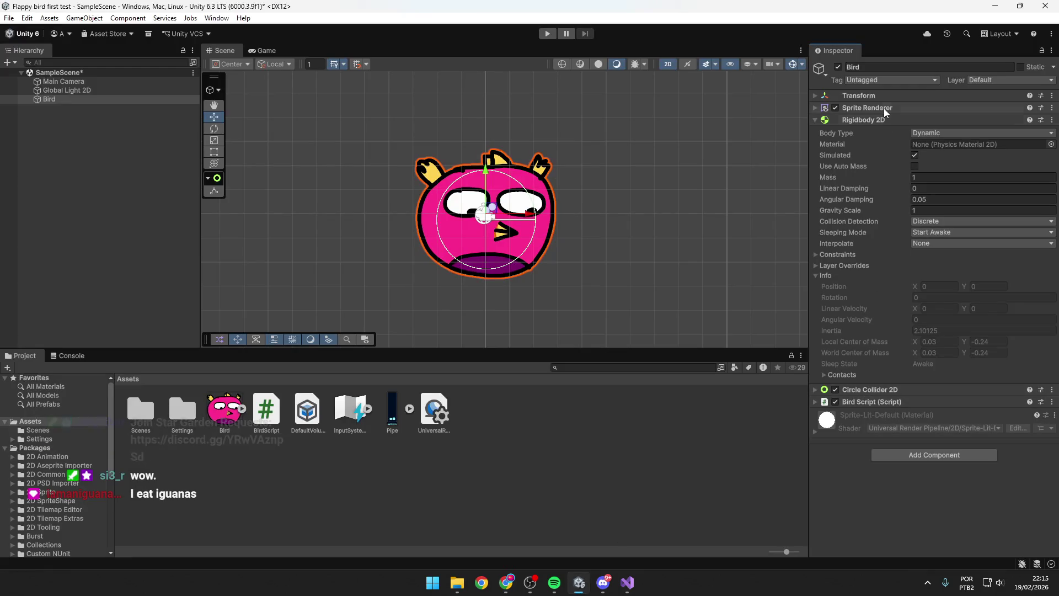
Step: Collapse Rigidbody 2D and expand Bird Script to reveal the empty Birdbody field (None)
{"action": "left_click", "coordinate": [864, 121]}
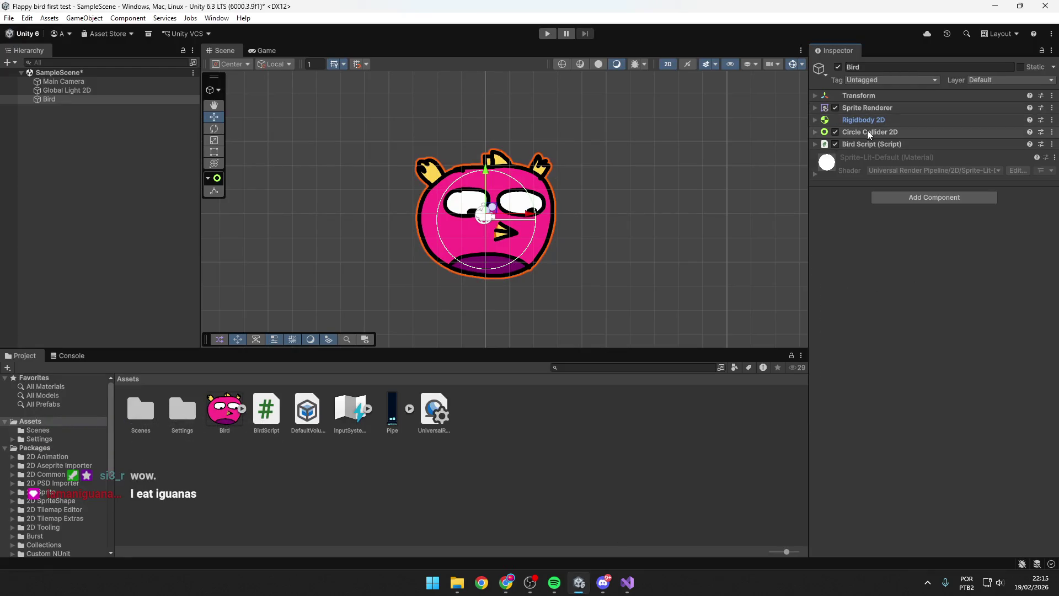
{"action": "left_click", "coordinate": [867, 145]}
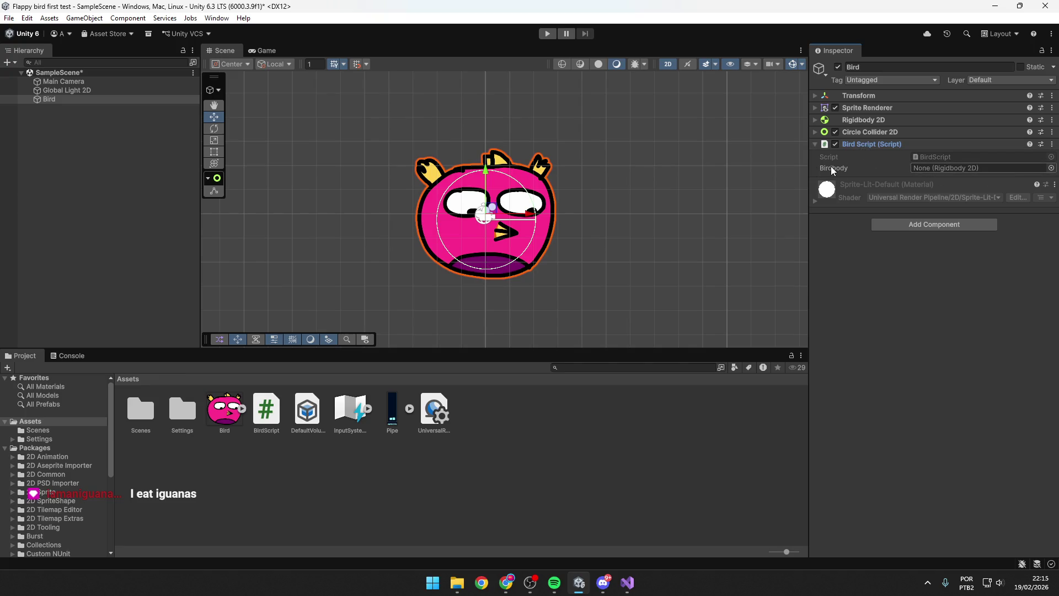
{"action": "left_click", "coordinate": [950, 171]}
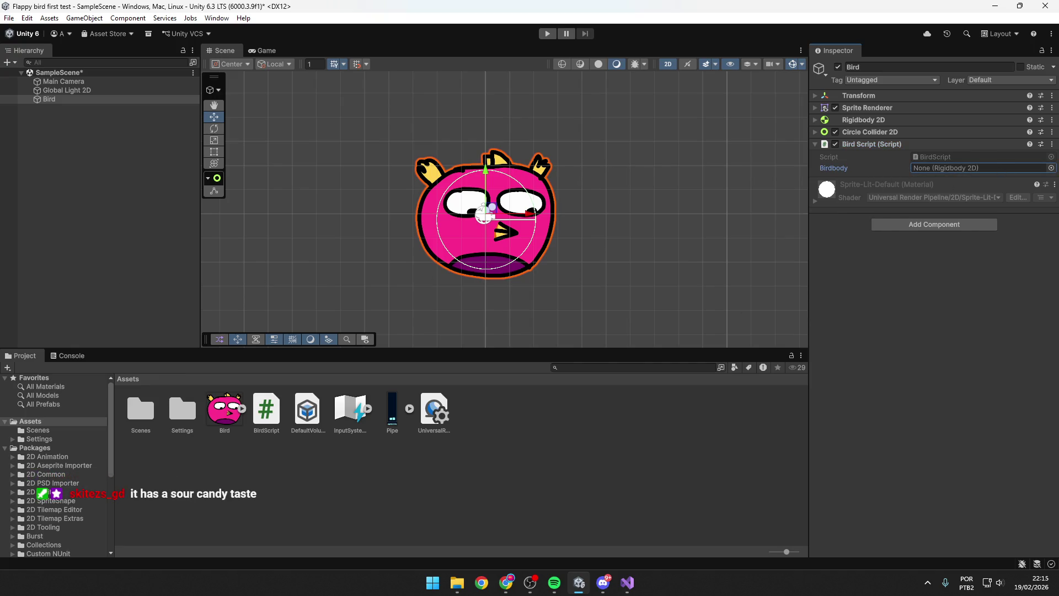
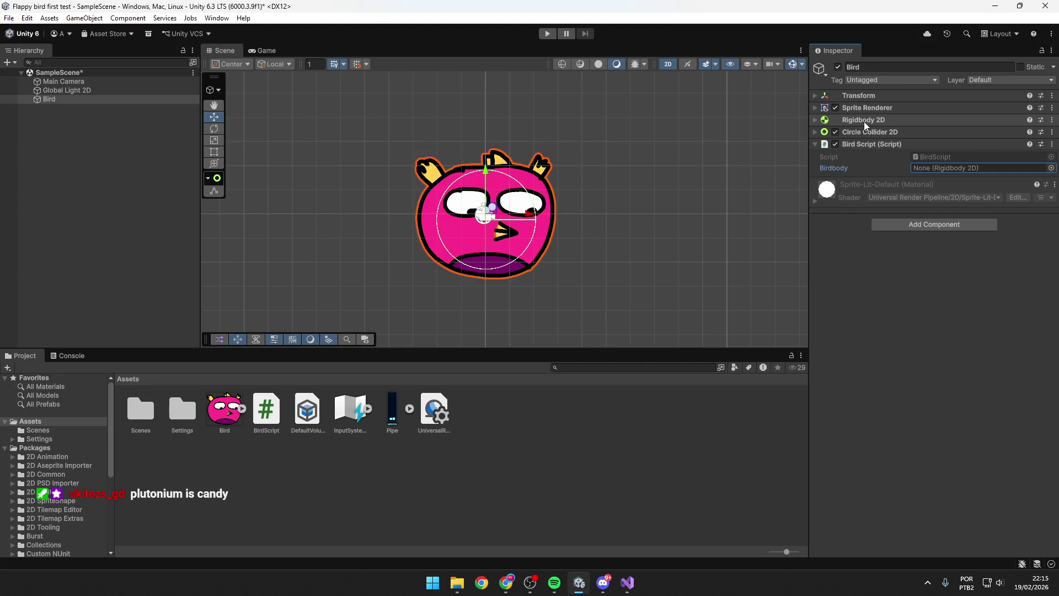
Step: Check the birdbody field's Rigidbody2D type, then drag the Bird's Rigidbody 2D into the Birdbody field
{"action": "left_click", "coordinate": [627, 582]}
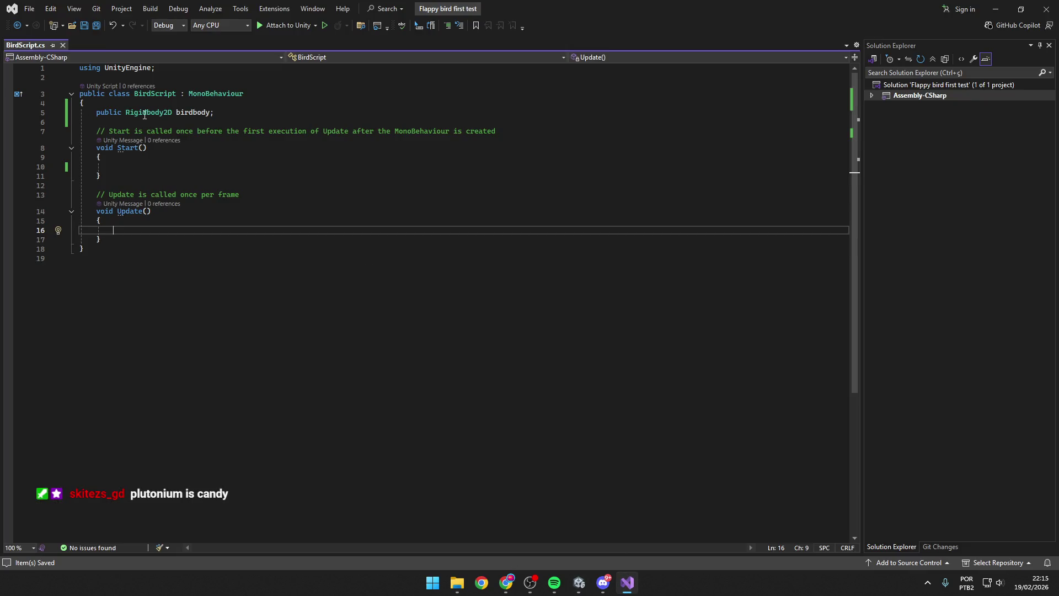
{"action": "left_click", "coordinate": [198, 112]}
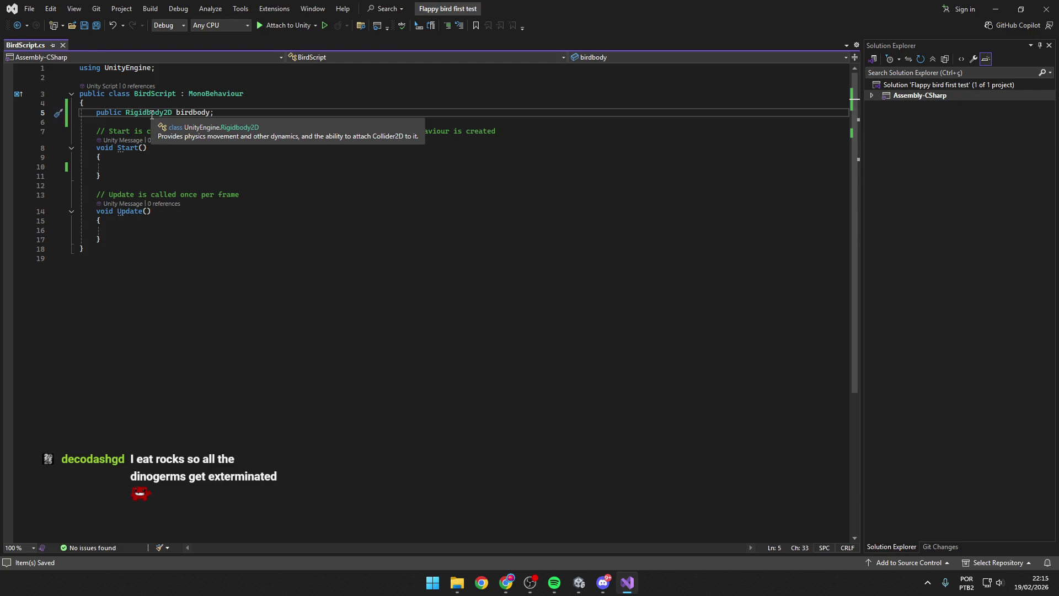
{"action": "left_click", "coordinate": [327, 288]}
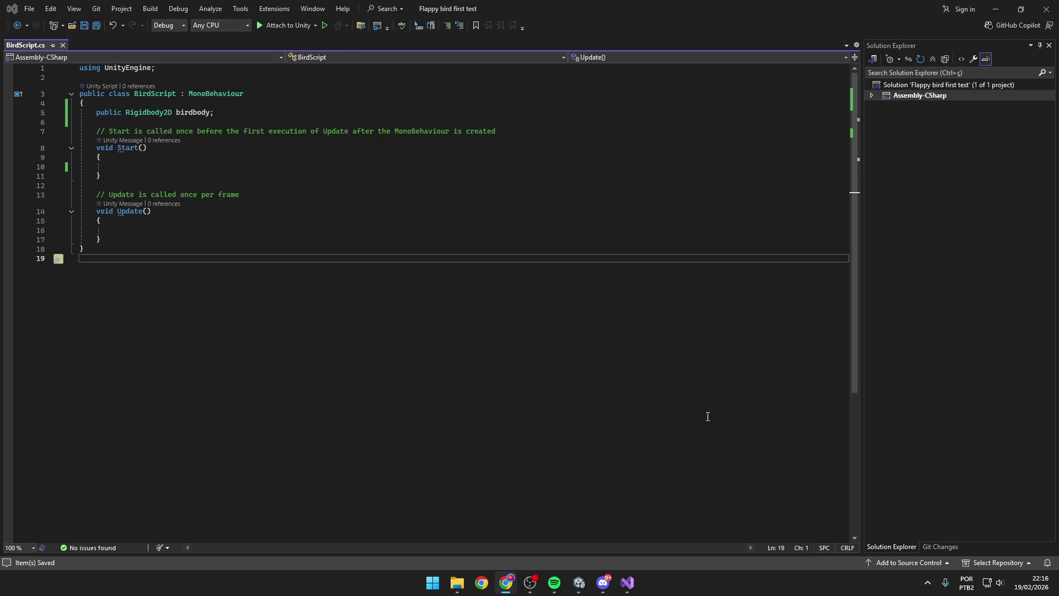
{"action": "left_click", "coordinate": [580, 582]}
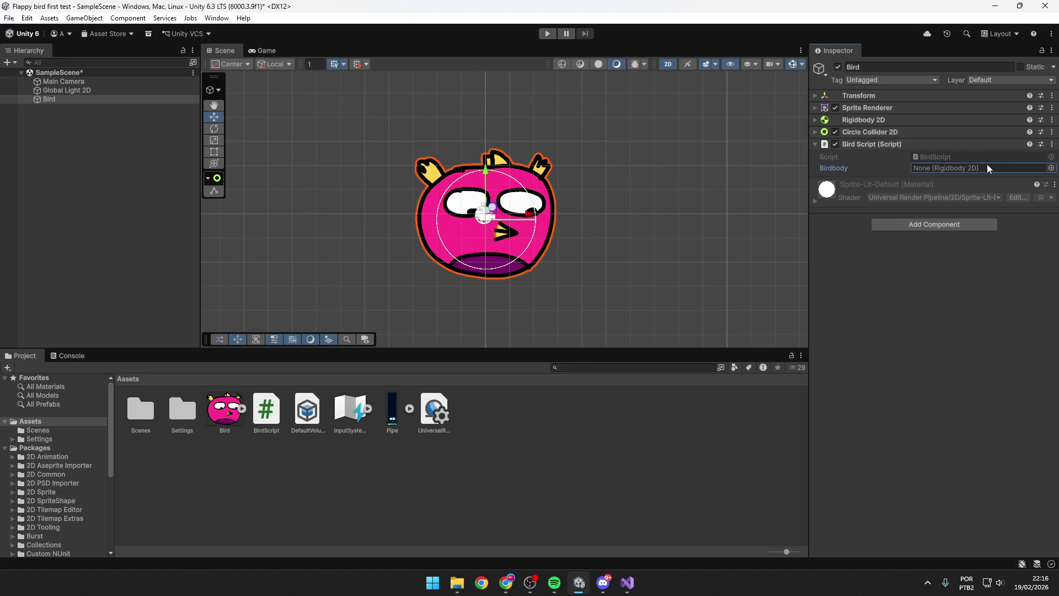
{"action": "left_click_drag", "start_coordinate": [864, 120], "coordinate": [942, 174]}
Step: Rename the birdbody field to myRigidBody in BirdScript.cs and save the script
{"action": "left_click", "coordinate": [632, 583]}
{"action": "double_click", "coordinate": [187, 112]}
{"action": "type", "text": "myRigid"}
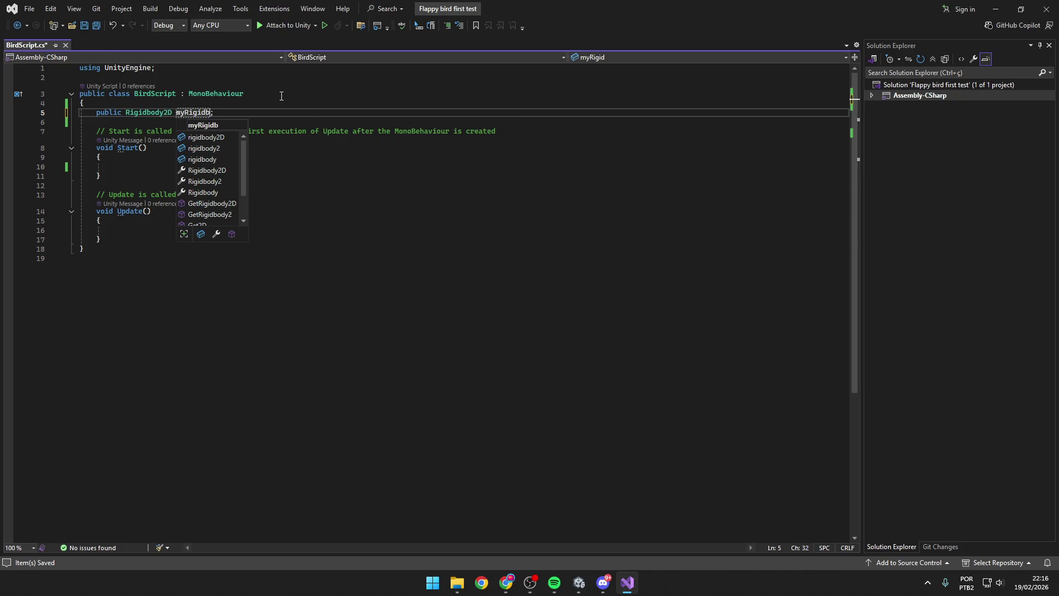
{"action": "type", "text": "Body"}
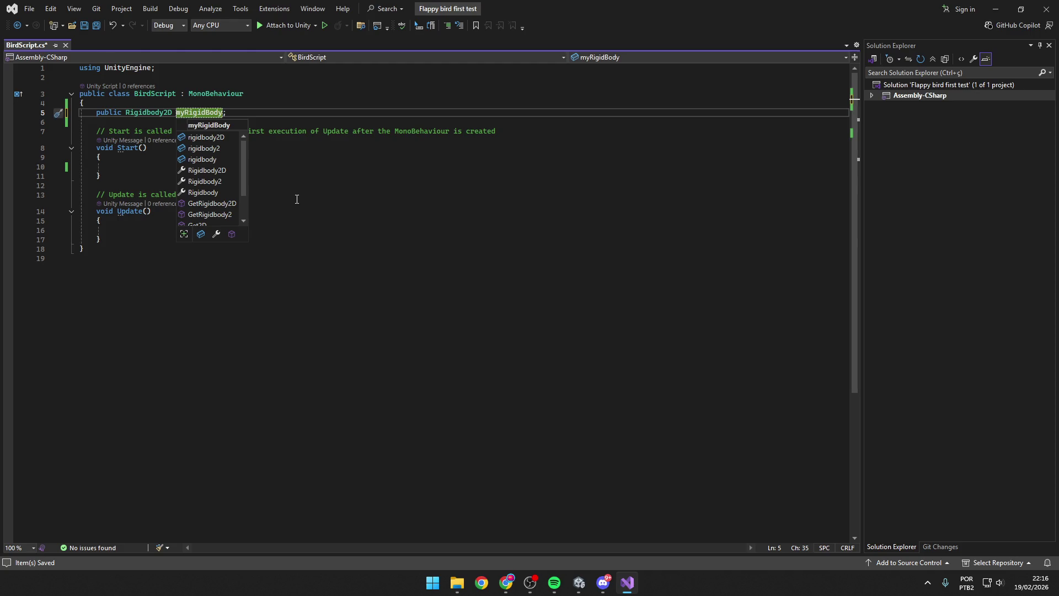
{"action": "left_click", "coordinate": [297, 198]}
{"action": "key", "text": "ctrl+s"}
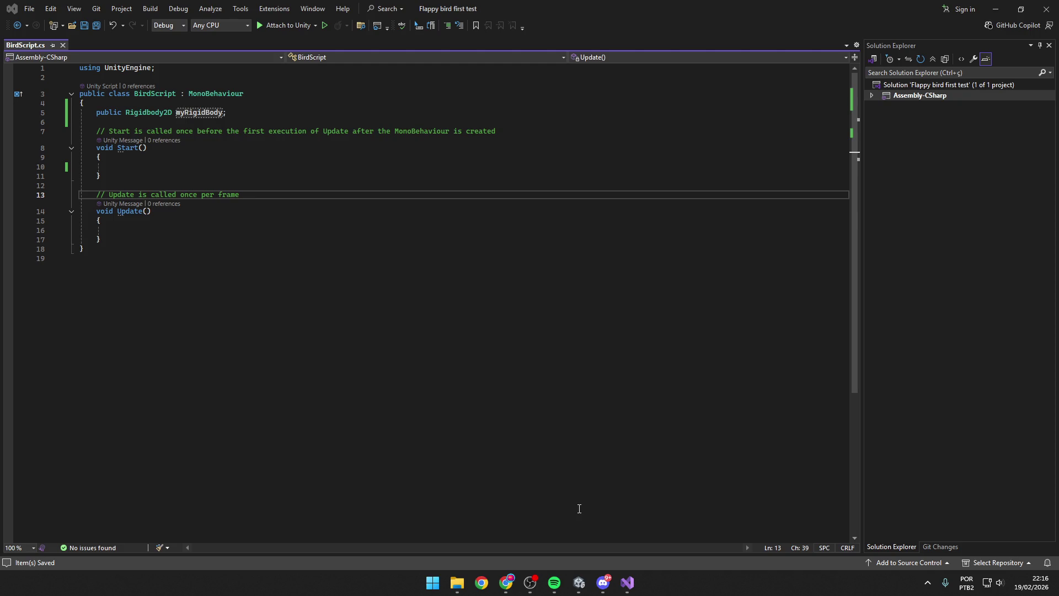
{"action": "mouse_move", "coordinate": [579, 583]}
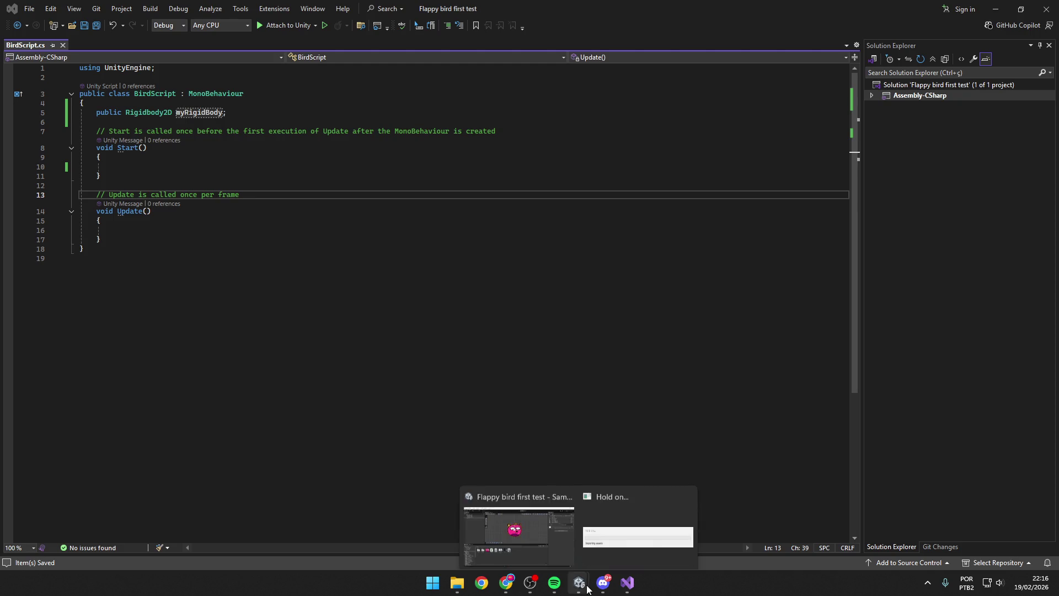
{"action": "left_click", "coordinate": [572, 528]}
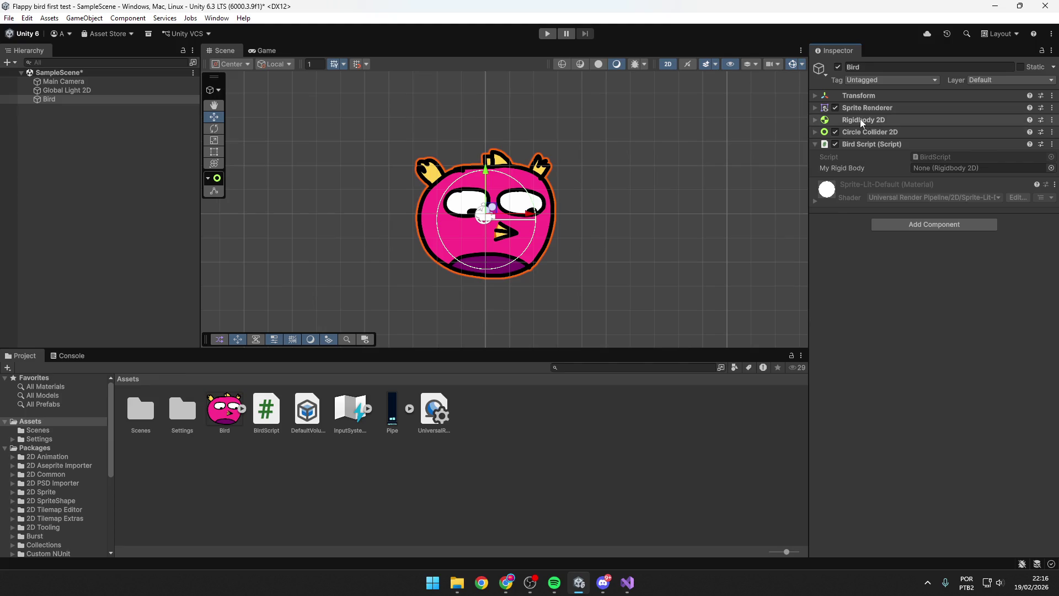
Step: Assign the Bird's Rigidbody 2D to the My Rigid Body field and review the myRigidBody declaration
{"action": "left_click_drag", "start_coordinate": [858, 123], "coordinate": [933, 169]}
{"action": "key", "text": "alt+Tab"}
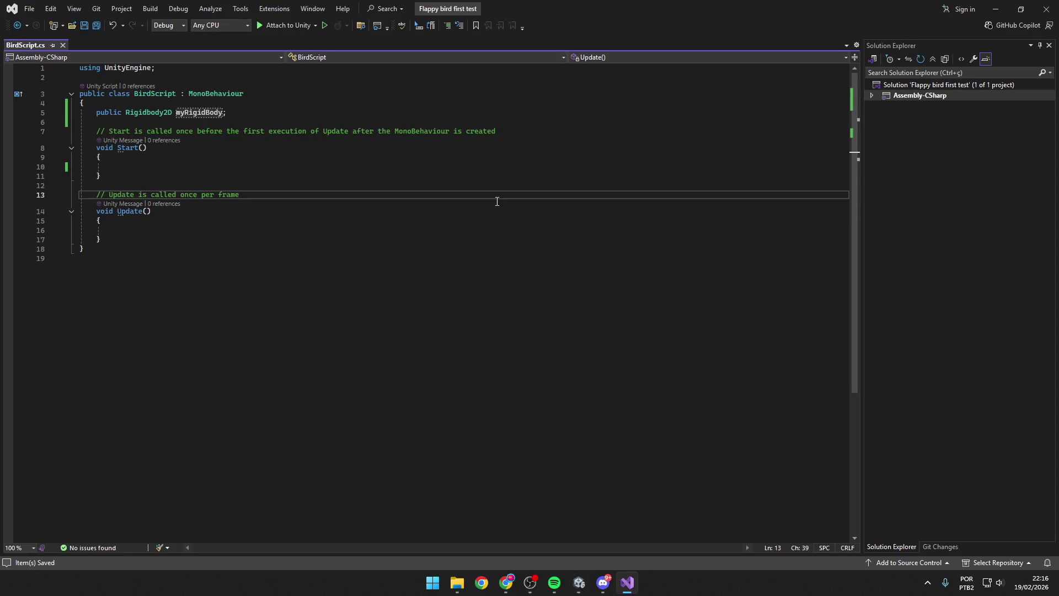
{"action": "left_click", "coordinate": [200, 112]}
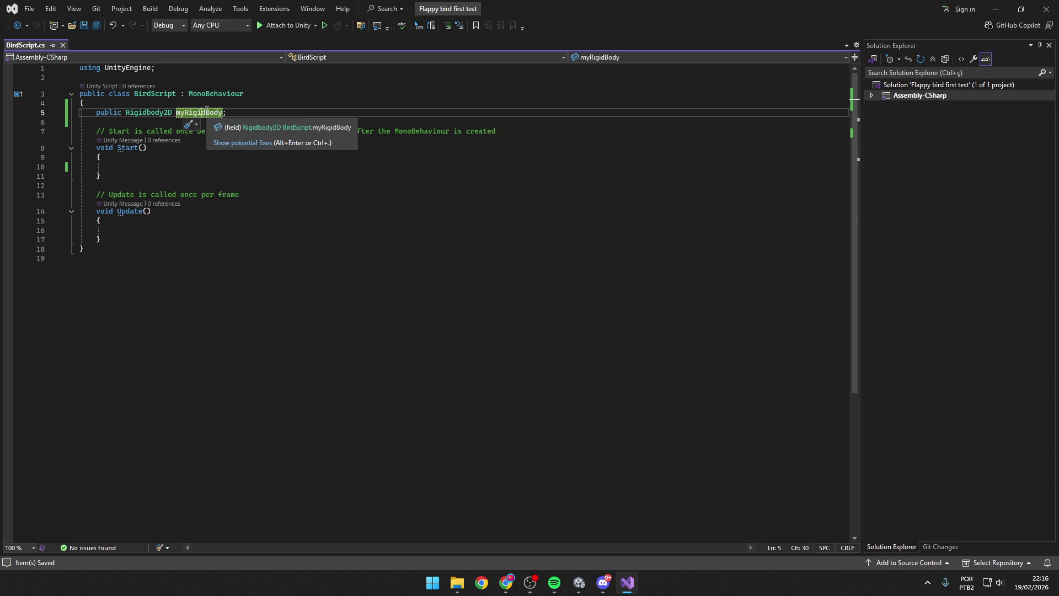
{"action": "key", "text": "alt+Tab"}
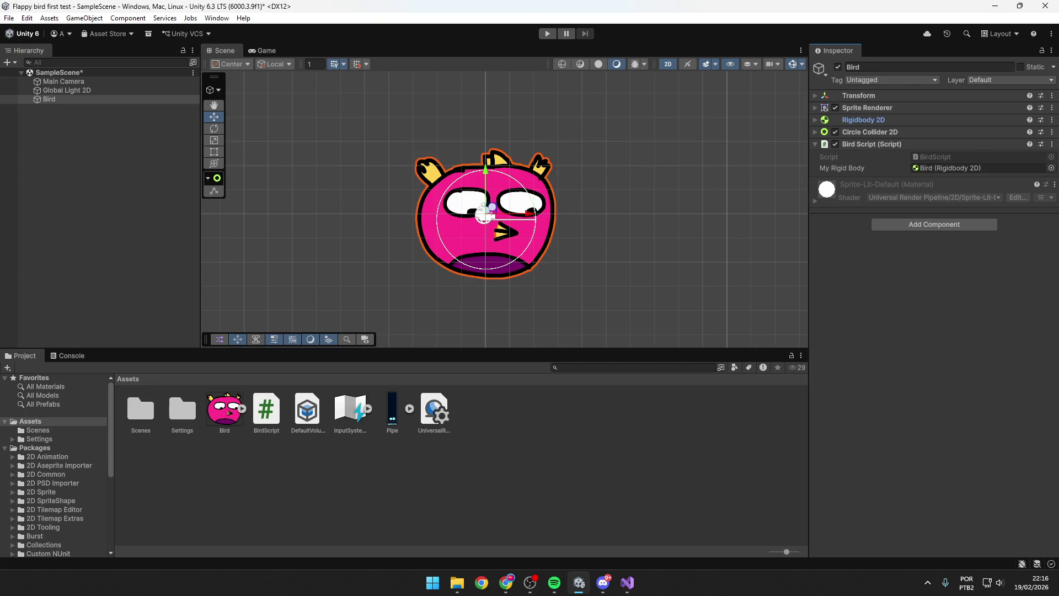
{"action": "mouse_move", "coordinate": [639, 582]}
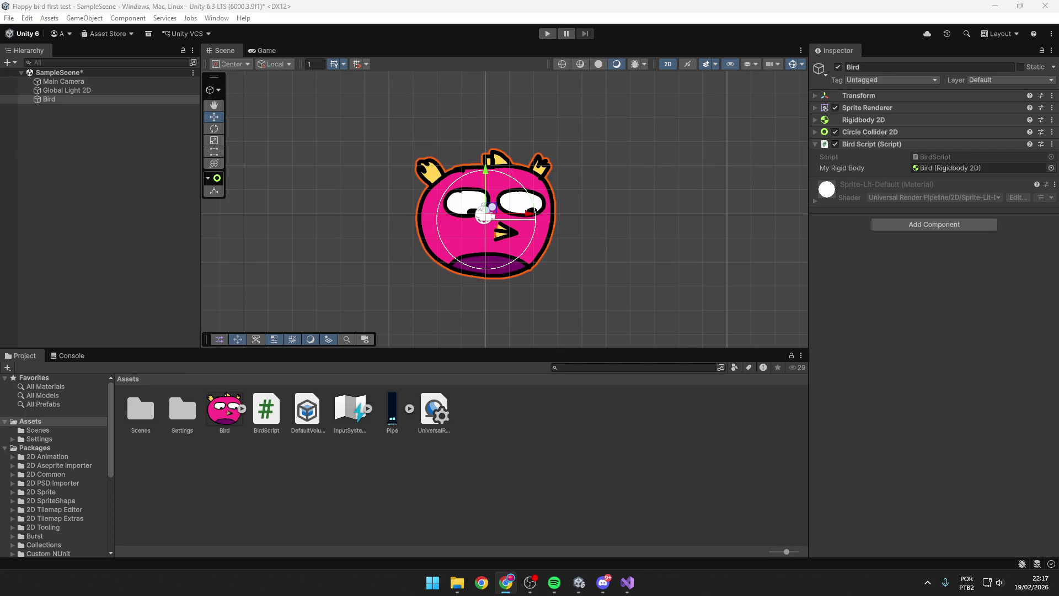
{"action": "key", "text": "alt+Tab"}
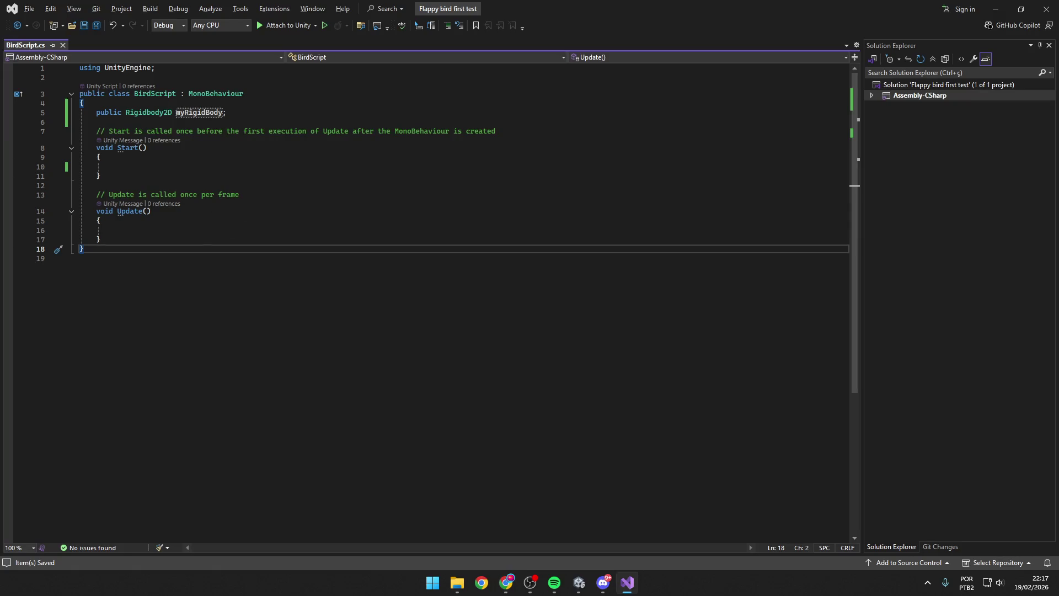
Step: Rename the myRigidBody field to birdRigidBody in BirdScript.cs
{"action": "key", "text": "alt+Tab"}
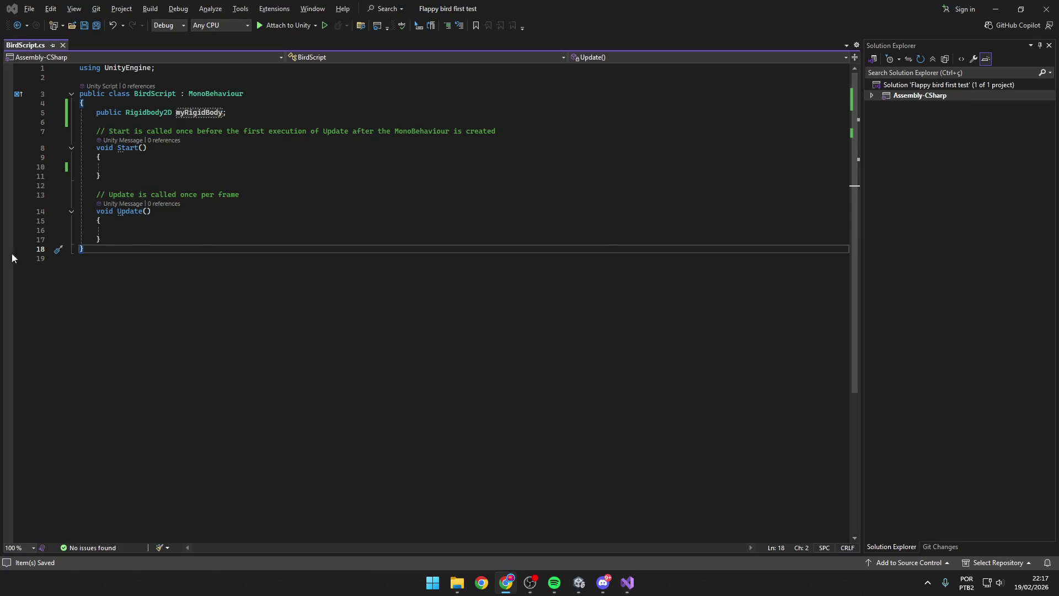
{"action": "left_click", "coordinate": [153, 226]}
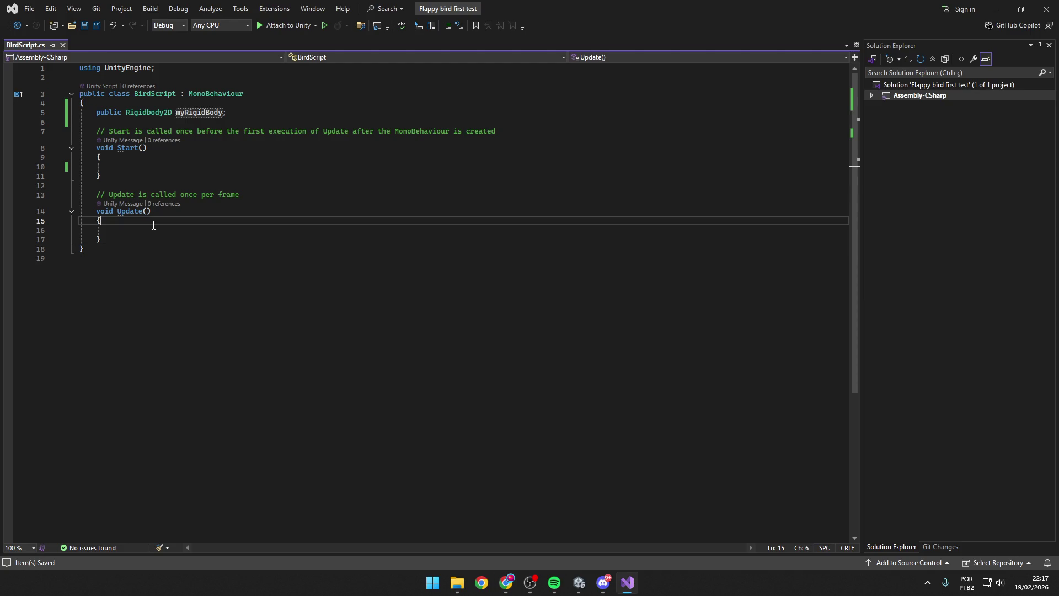
{"action": "double_click", "coordinate": [199, 112]}
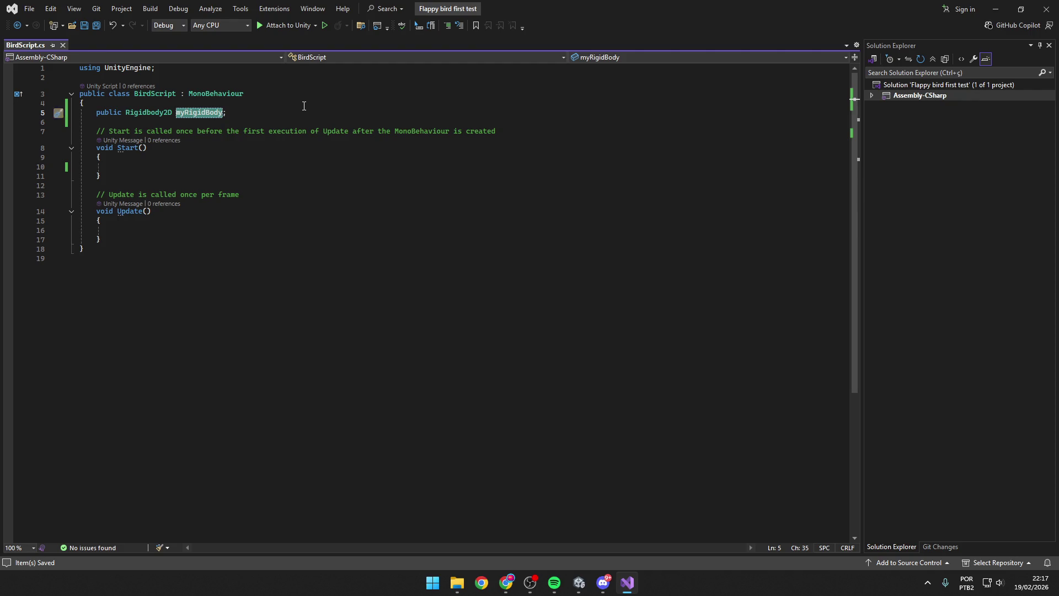
{"action": "type", "text": "birdRigid"}
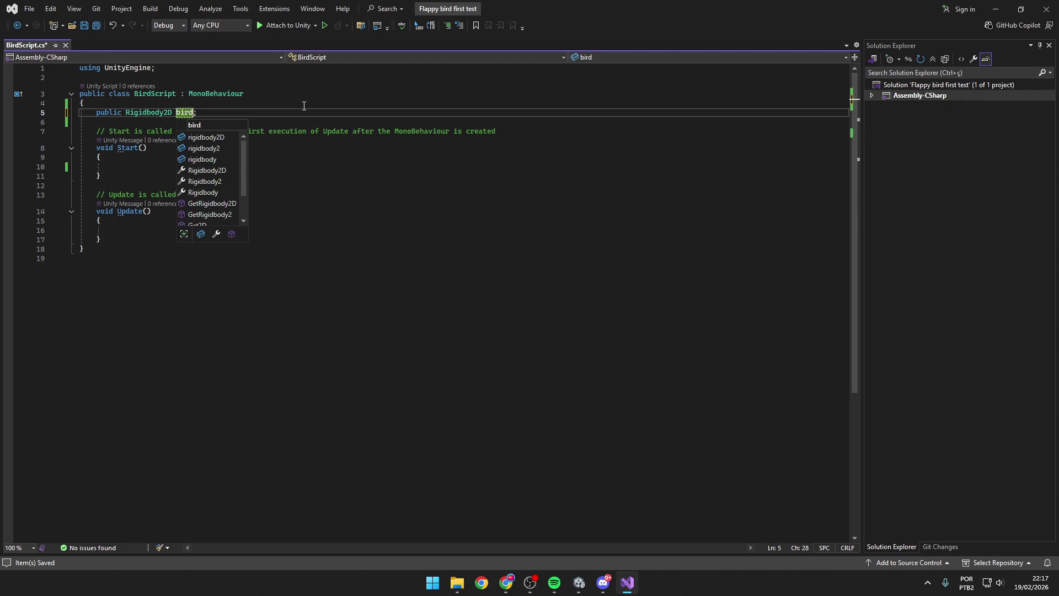
{"action": "type", "text": "Body"}
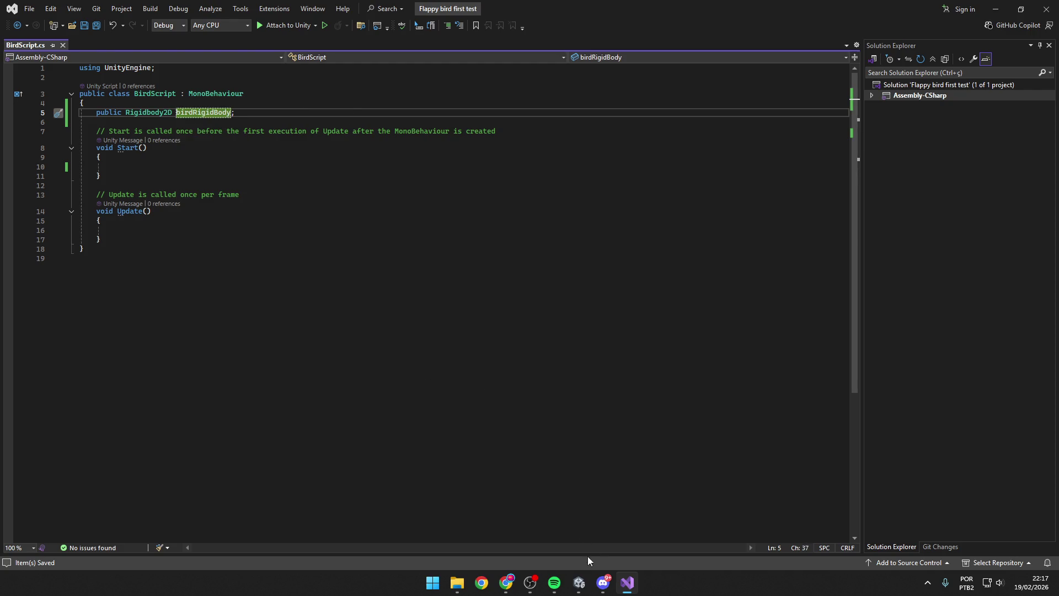
Step: Assign the Bird's Rigidbody 2D to the Bird Rigid Body field in Unity's Inspector
{"action": "mouse_move", "coordinate": [579, 583]}
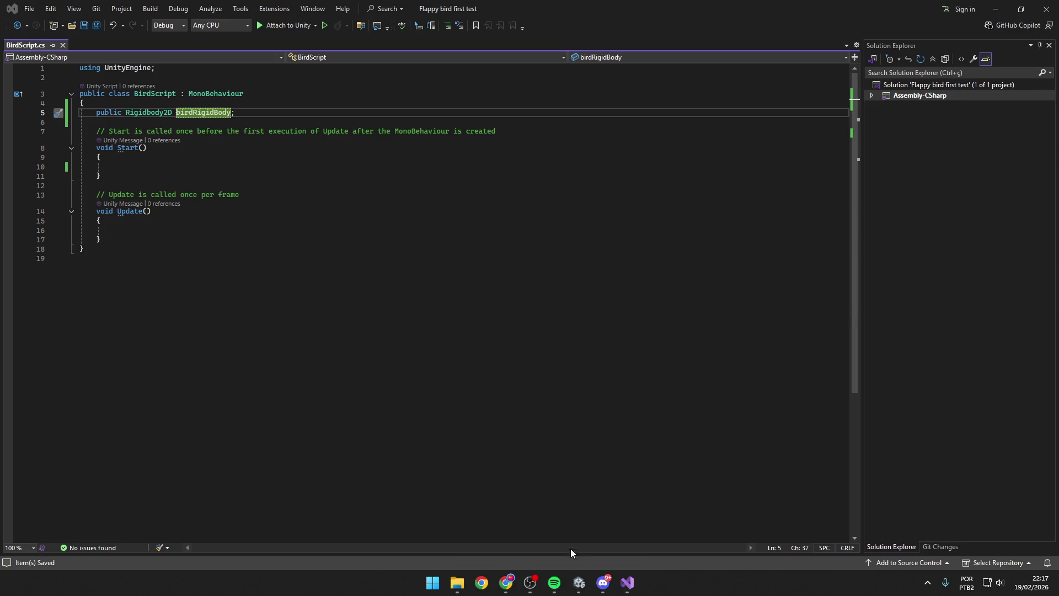
{"action": "left_click", "coordinate": [554, 546]}
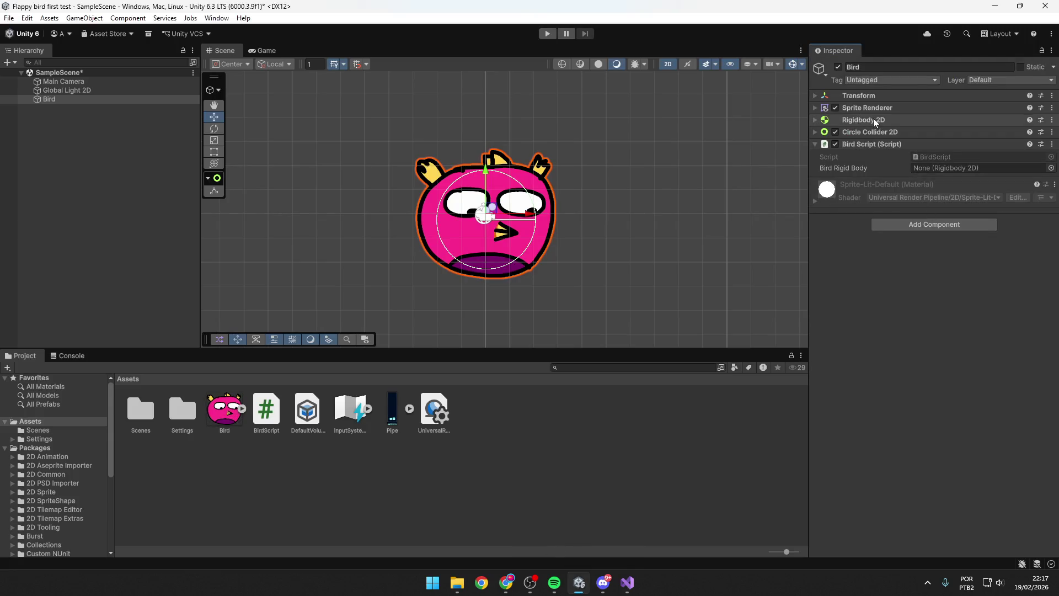
{"action": "left_click_drag", "start_coordinate": [866, 119], "coordinate": [939, 170]}
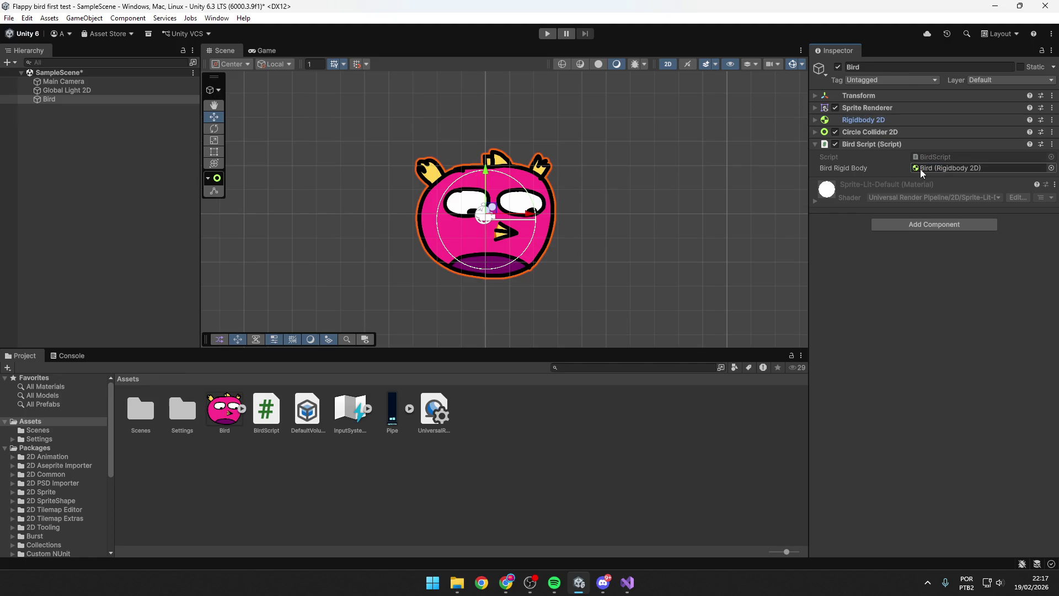
{"action": "key", "text": "alt+Tab"}
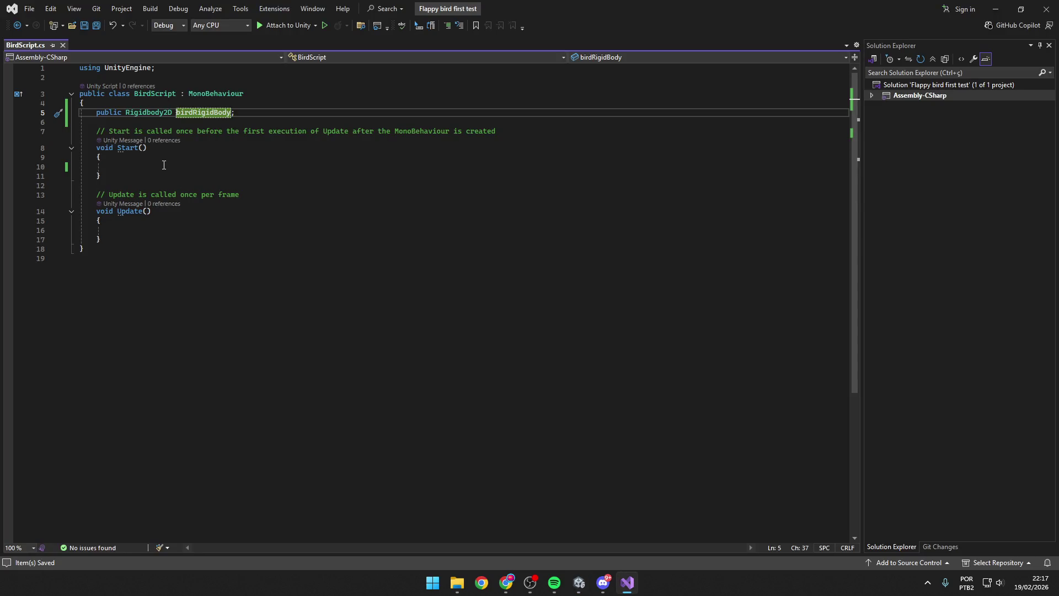
Step: Start line 16 inside Update() with birdRigidBody followed by a dot
{"action": "left_click", "coordinate": [164, 166]}
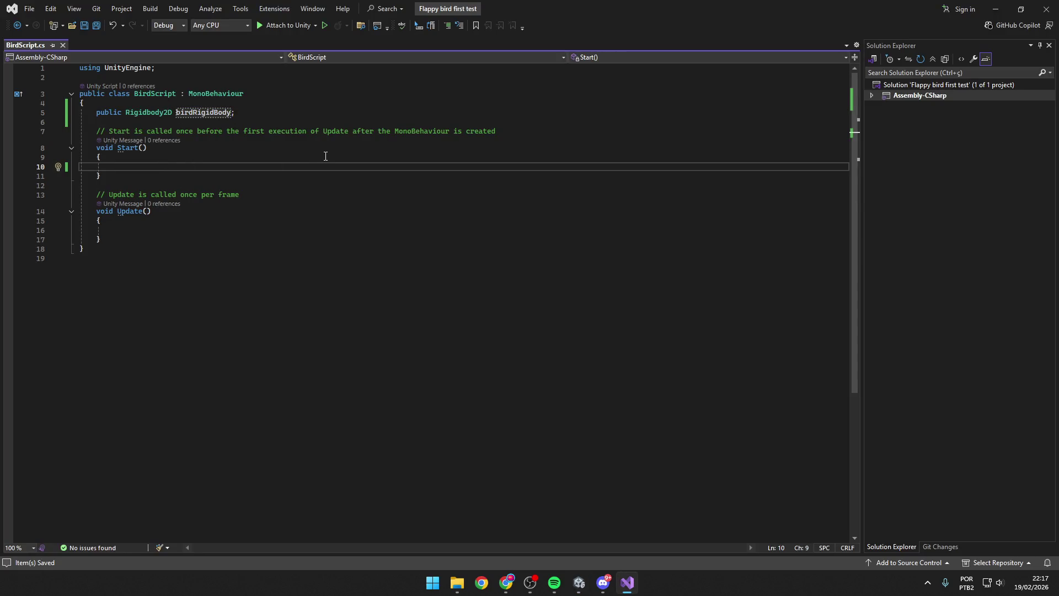
{"action": "key", "text": "Down"}
{"action": "key", "text": "Down"}
{"action": "key", "text": "Down"}
{"action": "key", "text": "Down"}
{"action": "key", "text": "Down"}
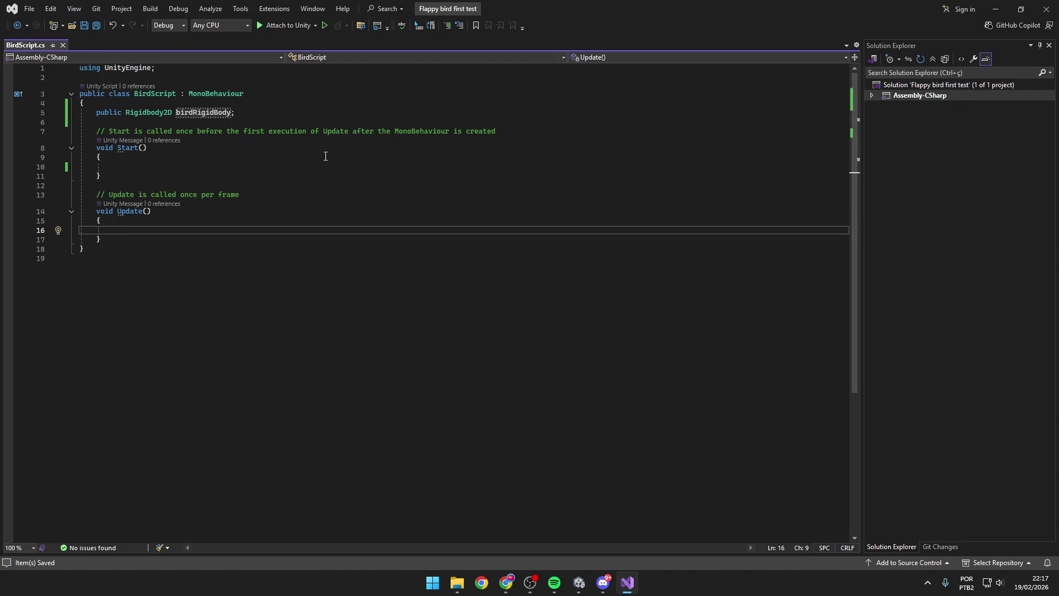
{"action": "type", "text": "bird"}
{"action": "key", "text": "Tab"}
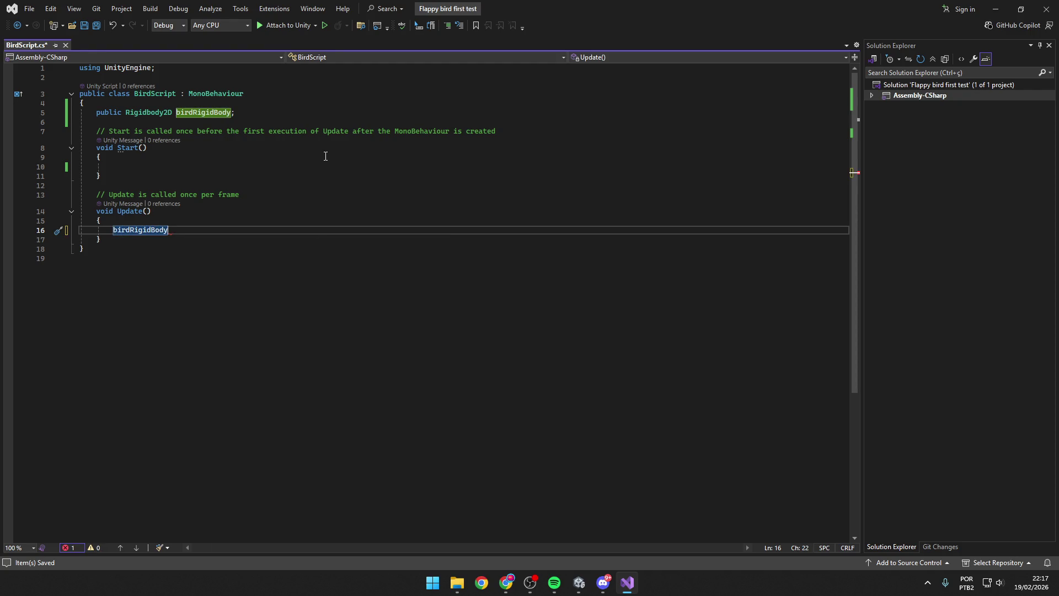
{"action": "type", "text": "."}
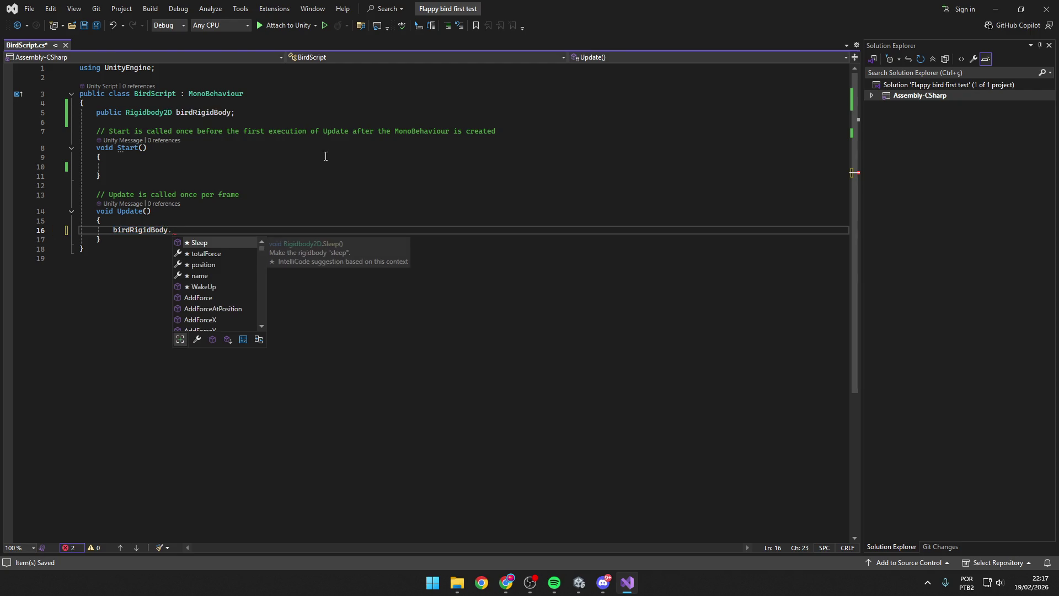
{"action": "key", "text": "alt+Tab"}
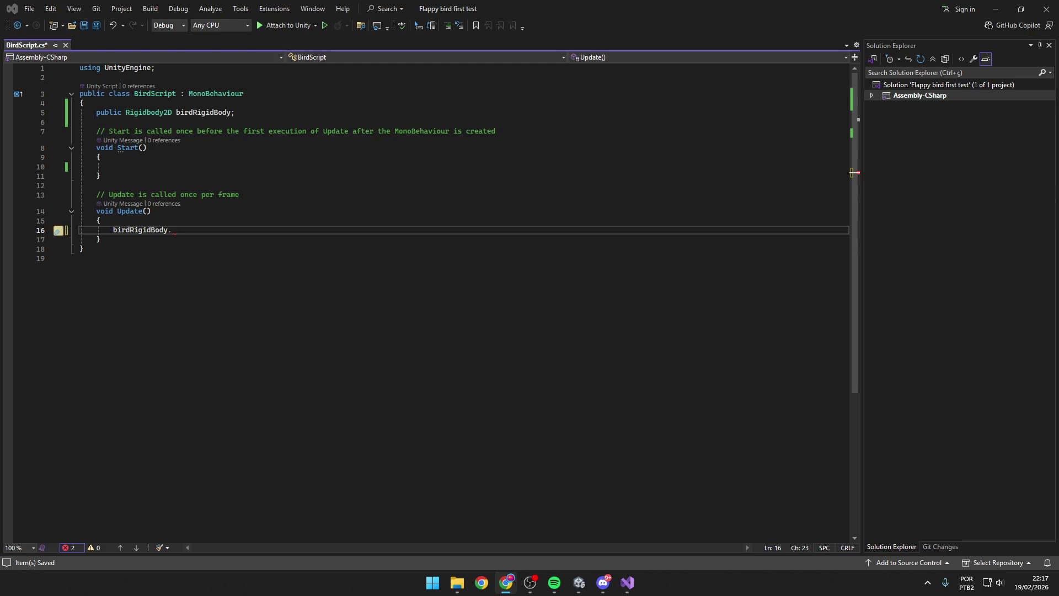
{"action": "left_click", "coordinate": [213, 230]}
{"action": "key", "text": "BackSpace"}
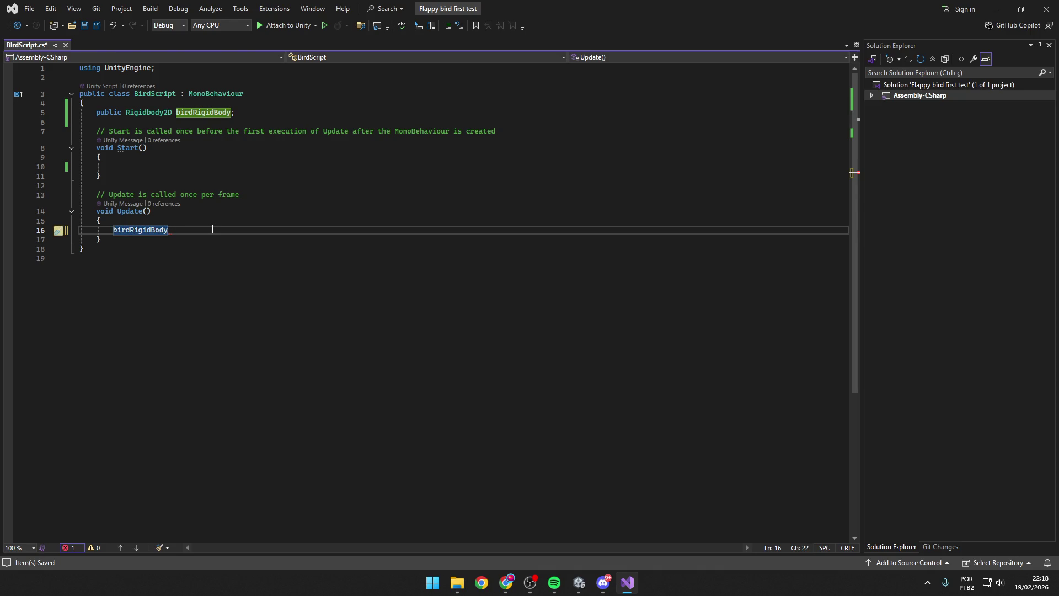
{"action": "type", "text": "."}
Step: Scroll through birdRigidBody's member suggestions, then dismiss the list
{"action": "scroll", "coordinate": [234, 269], "scroll_direction": "down", "scroll_amount": 8}
{"action": "scroll", "coordinate": [231, 269], "scroll_direction": "down", "scroll_amount": 6}
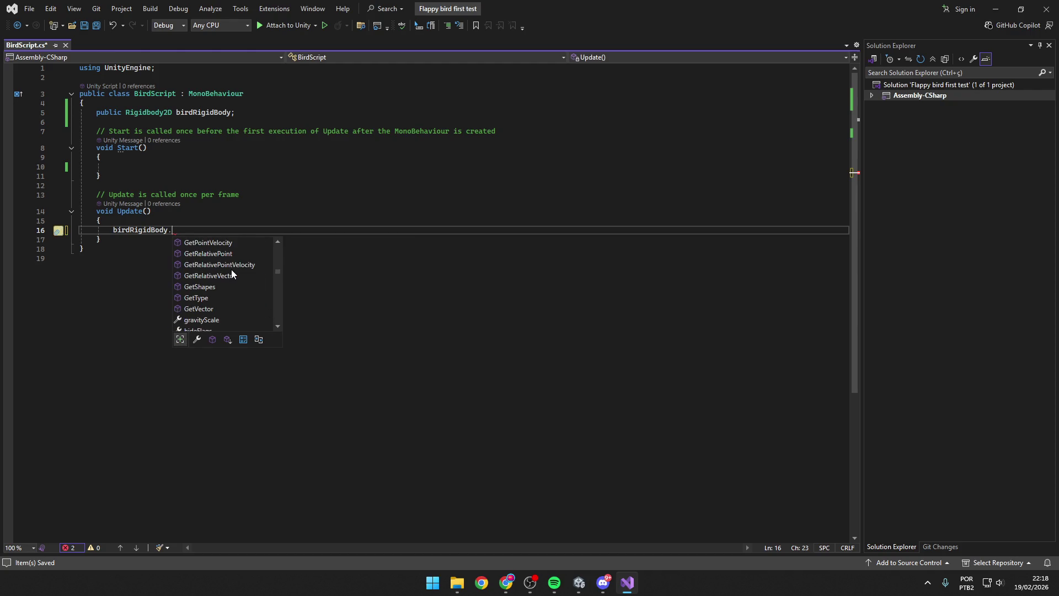
{"action": "scroll", "coordinate": [230, 269], "scroll_direction": "down", "scroll_amount": 10}
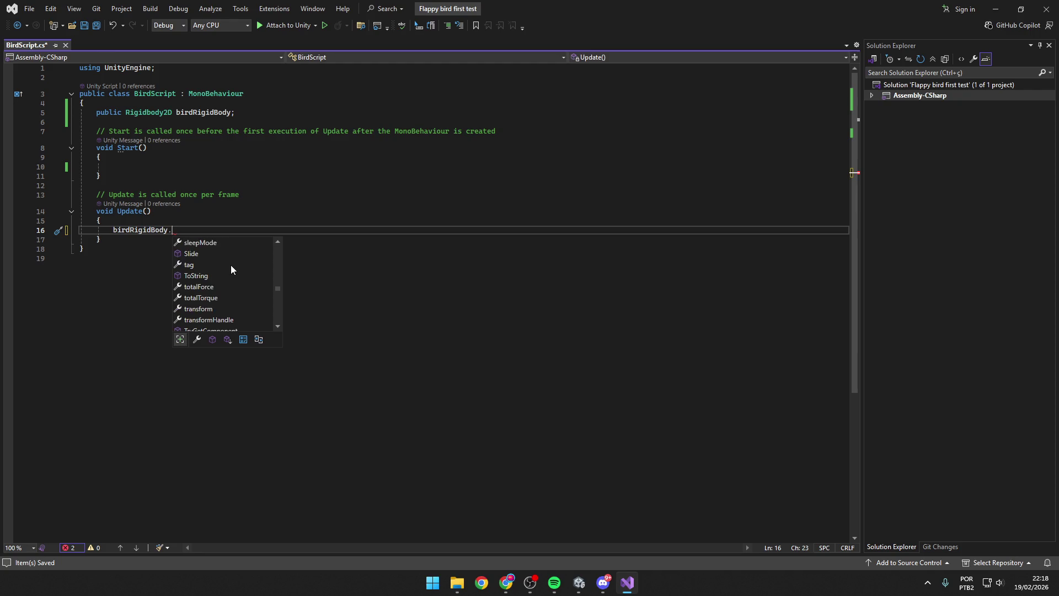
{"action": "scroll", "coordinate": [231, 267], "scroll_direction": "up", "scroll_amount": 10}
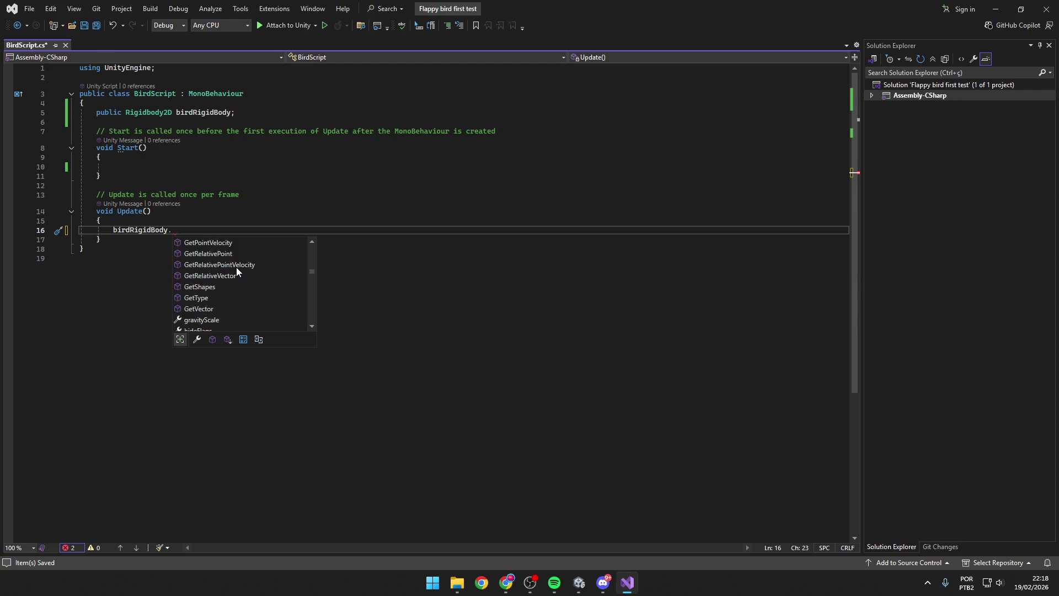
{"action": "key", "text": "Escape"}
{"action": "key", "text": "Down"}
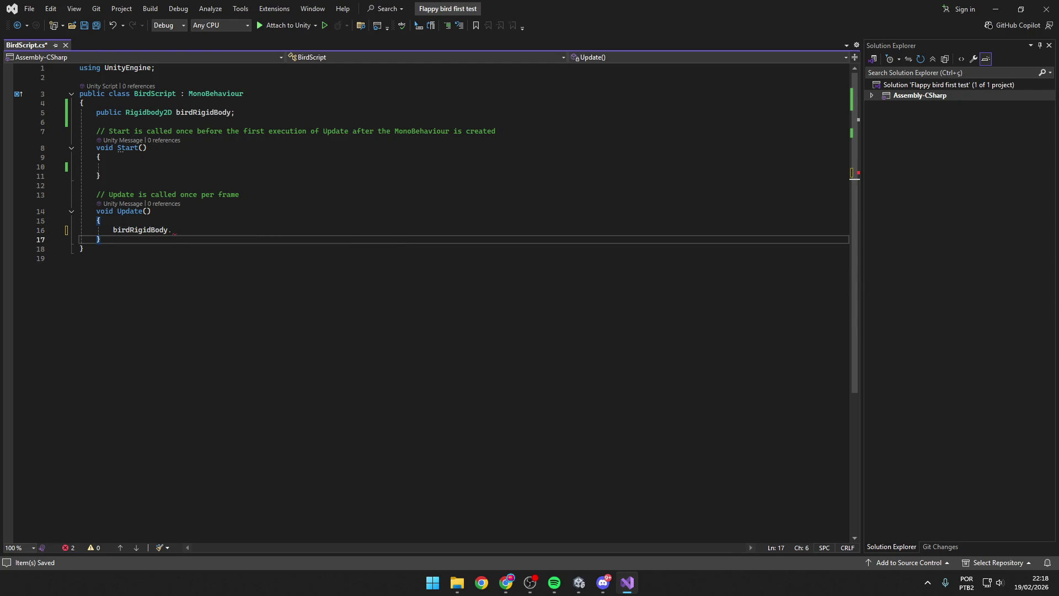
{"action": "key", "text": "alt+Tab"}
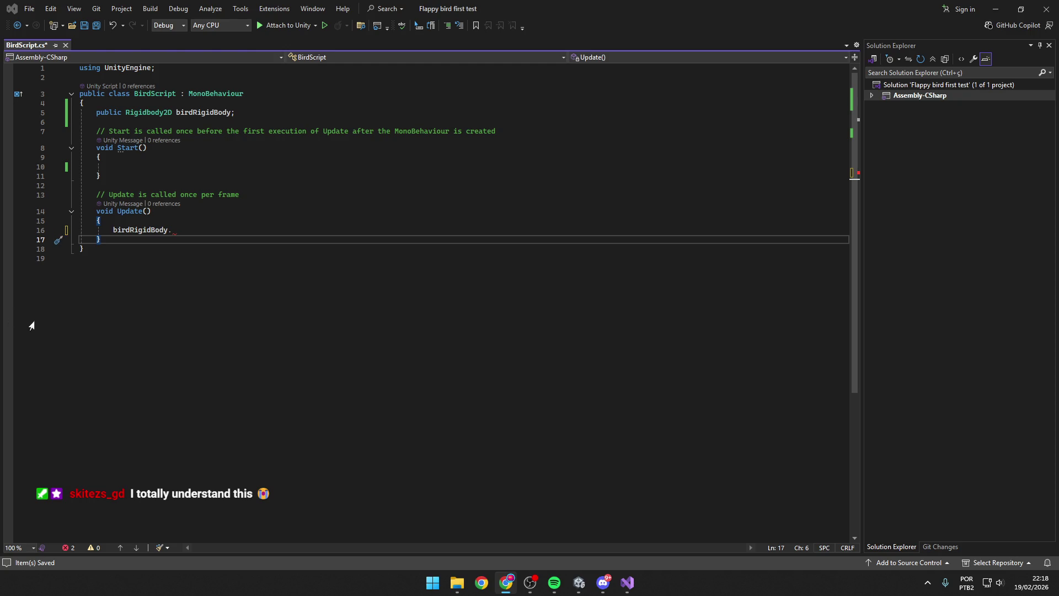
{"action": "left_click", "coordinate": [212, 229]}
Step: Complete the member so line 16 reads birdRigidBody.linearVelocity
{"action": "key", "text": "BackSpace"}
{"action": "type", "text": ".velo"}
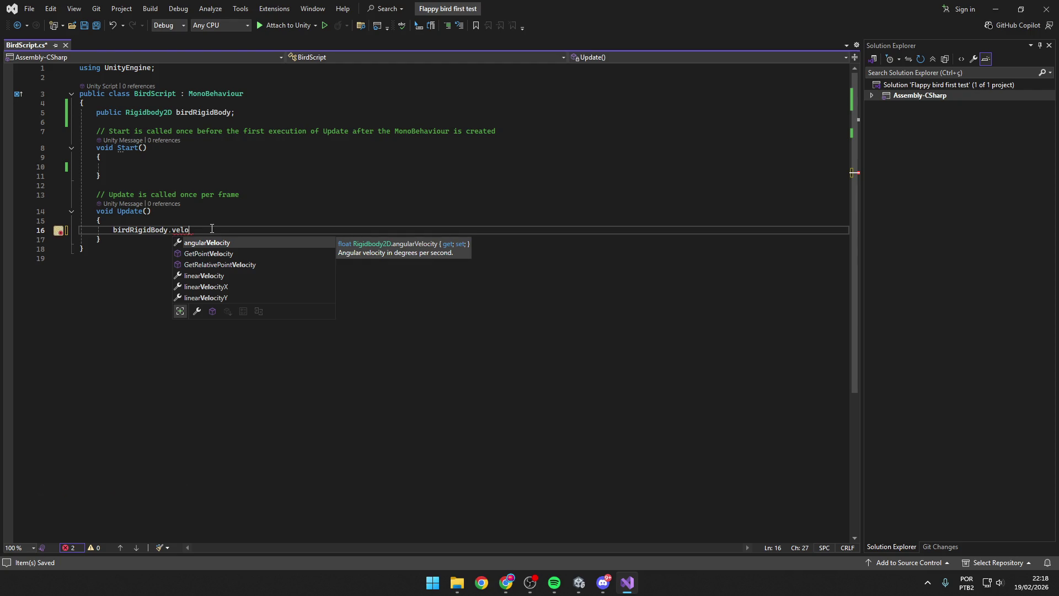
{"action": "key", "text": "Down"}
{"action": "key", "text": "Down"}
{"action": "key", "text": "Down"}
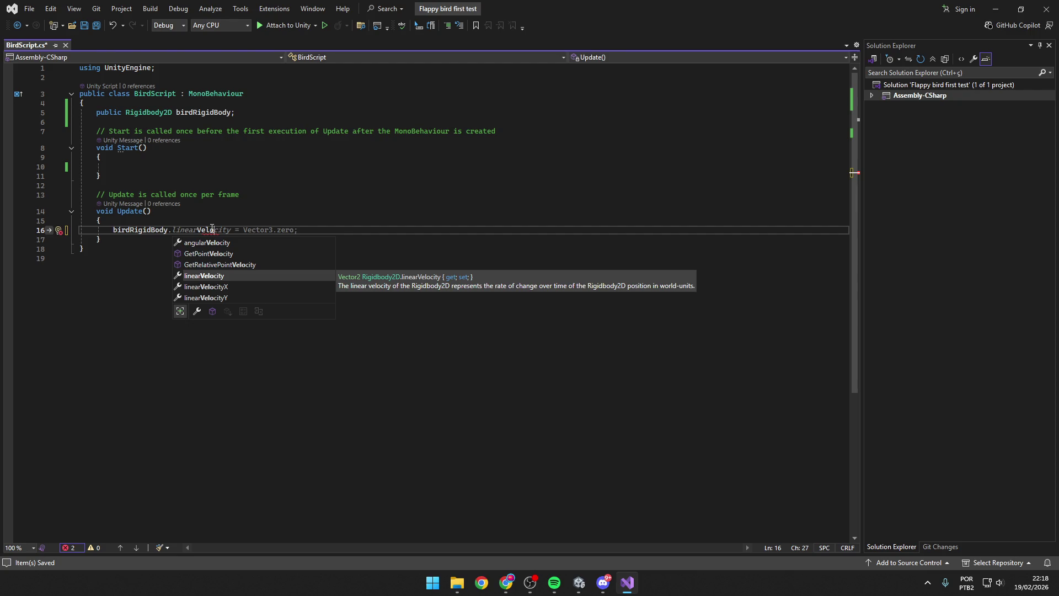
{"action": "key", "text": "Tab"}
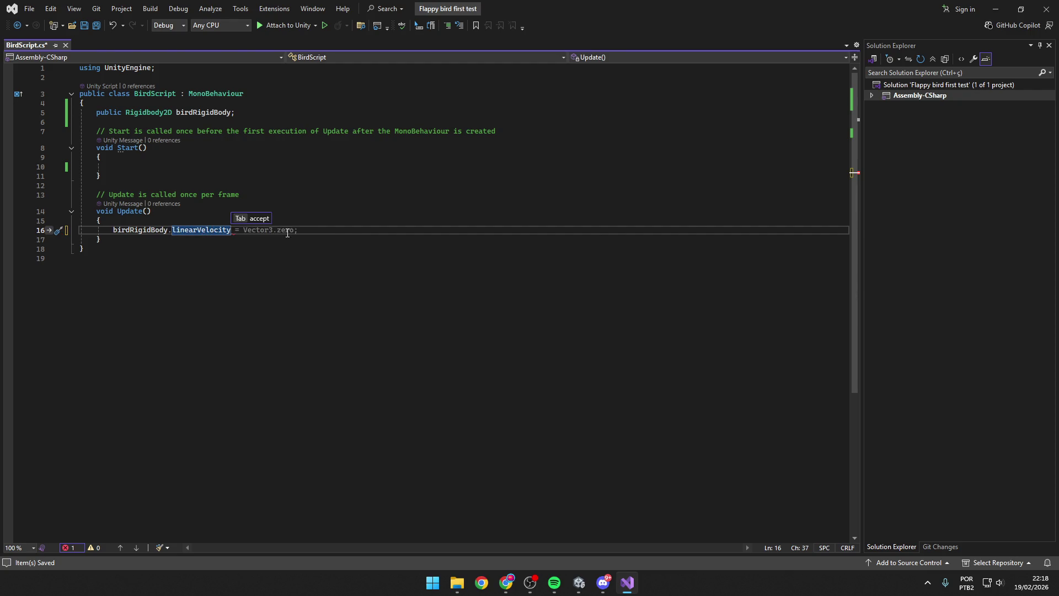
{"action": "key", "text": "alt+Tab"}
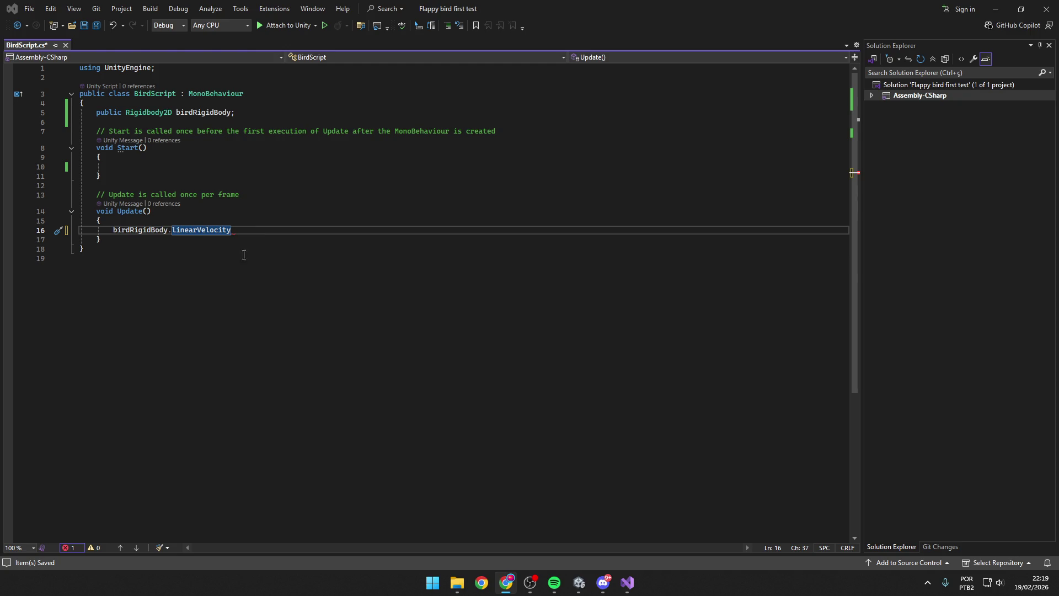
Step: Type '= (0, 1);' after linearVelocity, then delete the '(0, 1);' value
{"action": "left_click", "coordinate": [270, 232]}
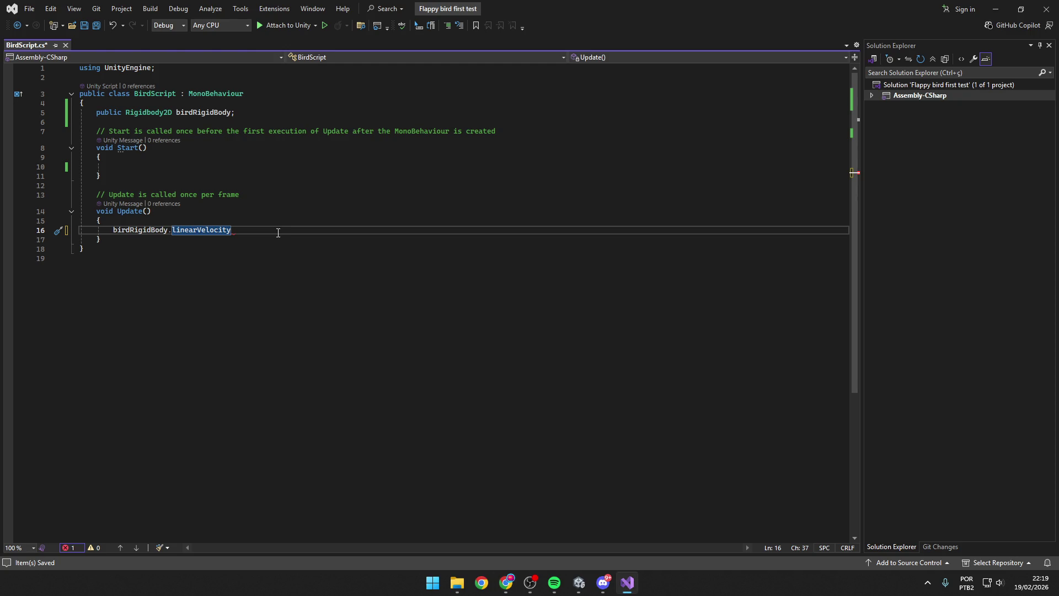
{"action": "type", "text": " = "}
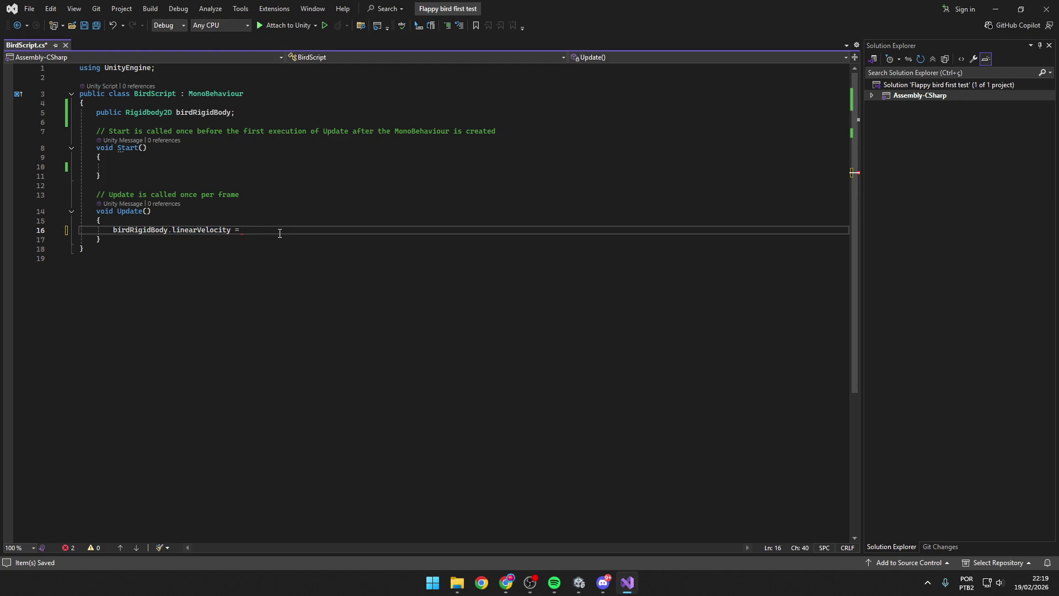
{"action": "type", "text": "(0, 1"}
{"action": "type", "text": ");"}
{"action": "key", "text": "alt+Tab"}
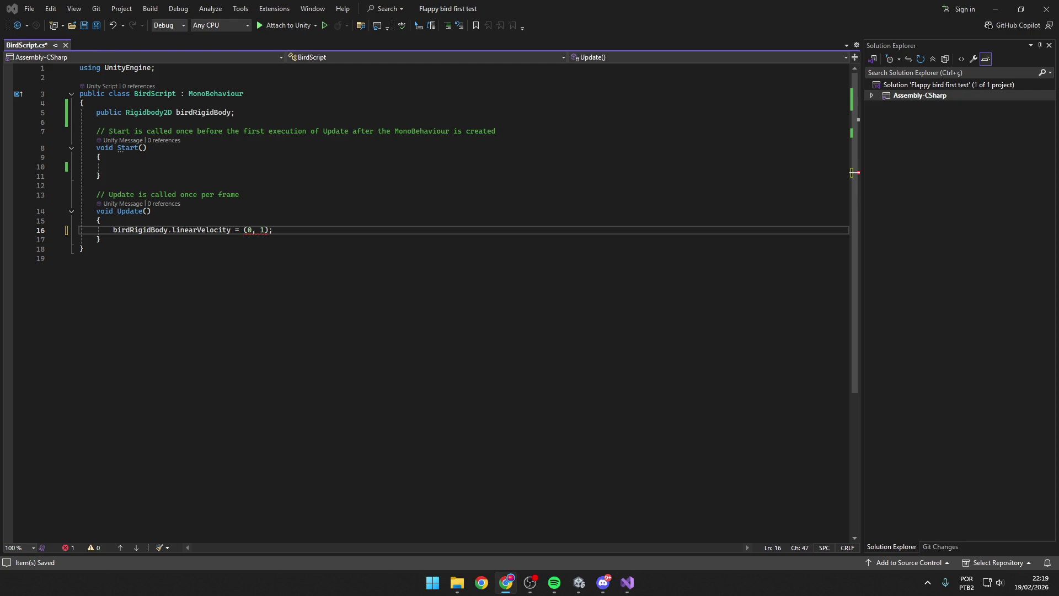
{"action": "left_click_drag", "start_coordinate": [288, 235], "coordinate": [242, 236]}
{"action": "key", "text": "BackSpace"}
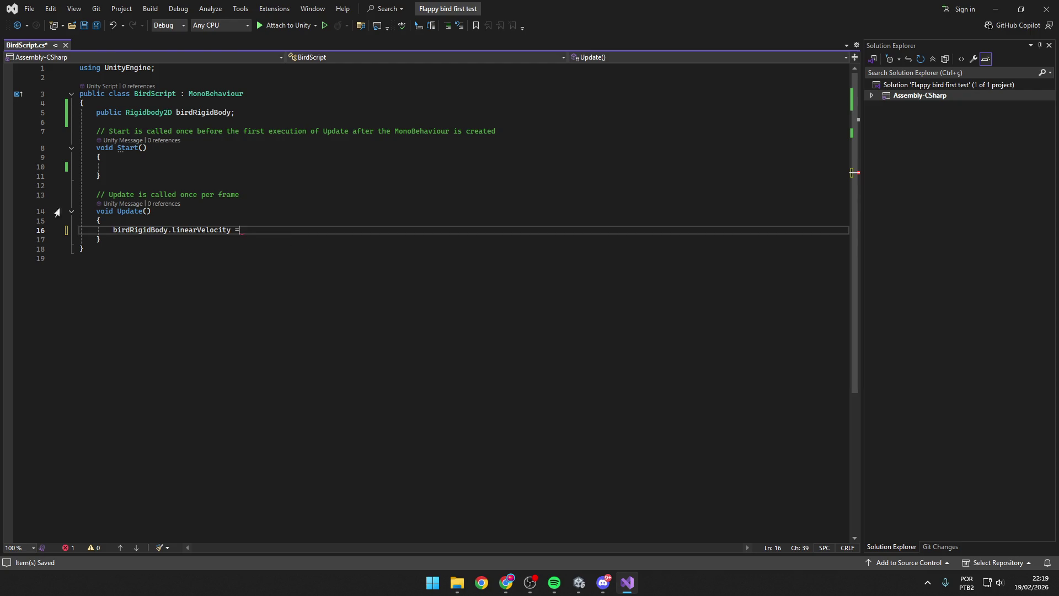